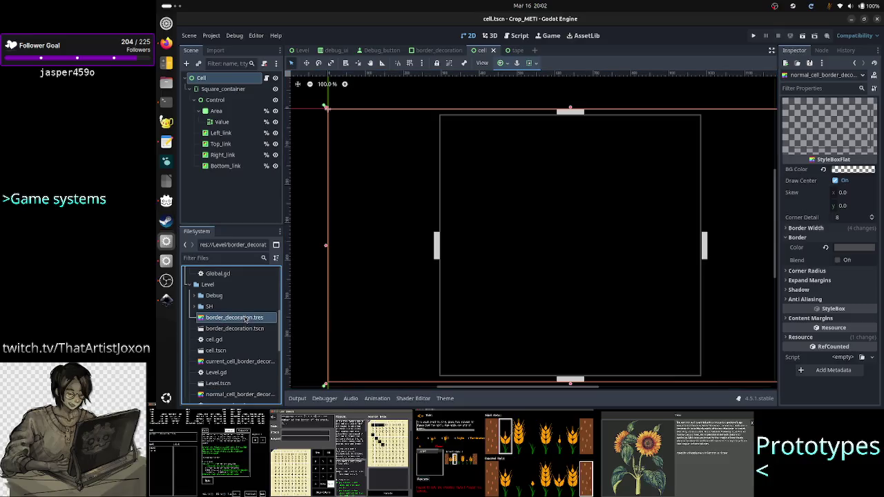
Open border_decoration.tres and set its border colour to dark grey 333333
{"action": "right_click", "coordinate": [246, 319]}
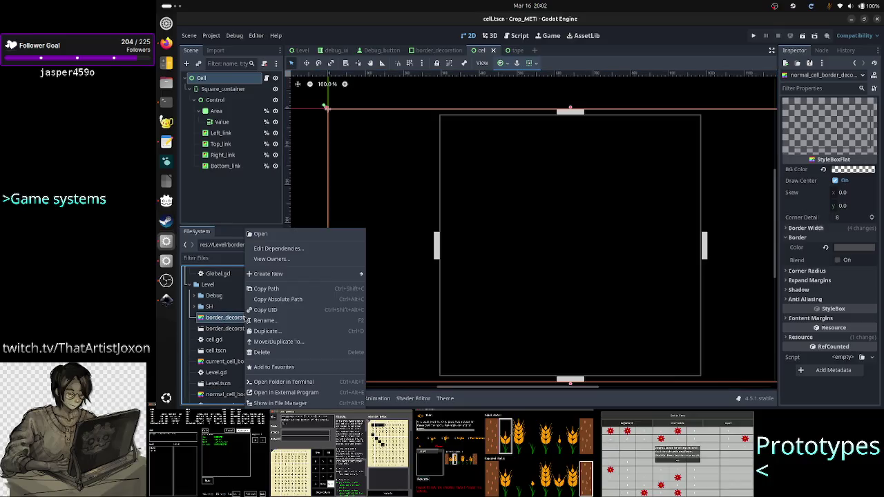
{"action": "left_click", "coordinate": [262, 234]}
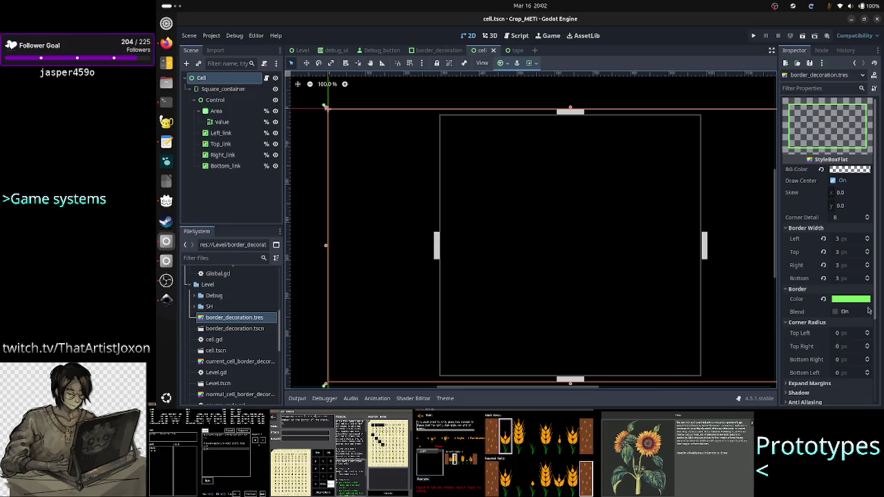
{"action": "left_click", "coordinate": [862, 299]}
{"action": "left_click", "coordinate": [832, 255]}
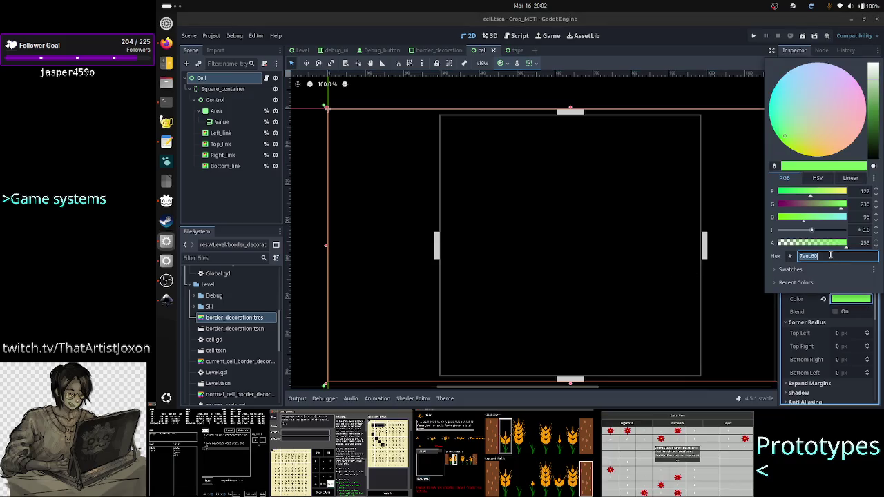
{"action": "type", "text": "333333"}
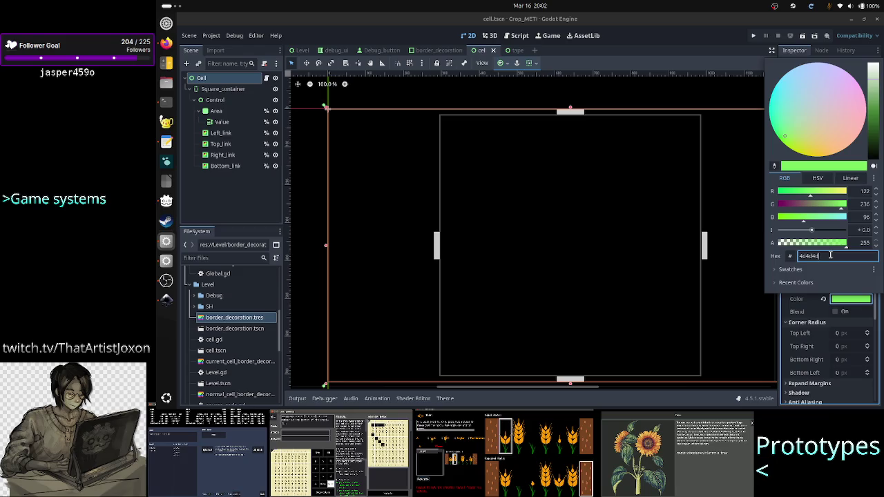
{"action": "key", "text": "Return"}
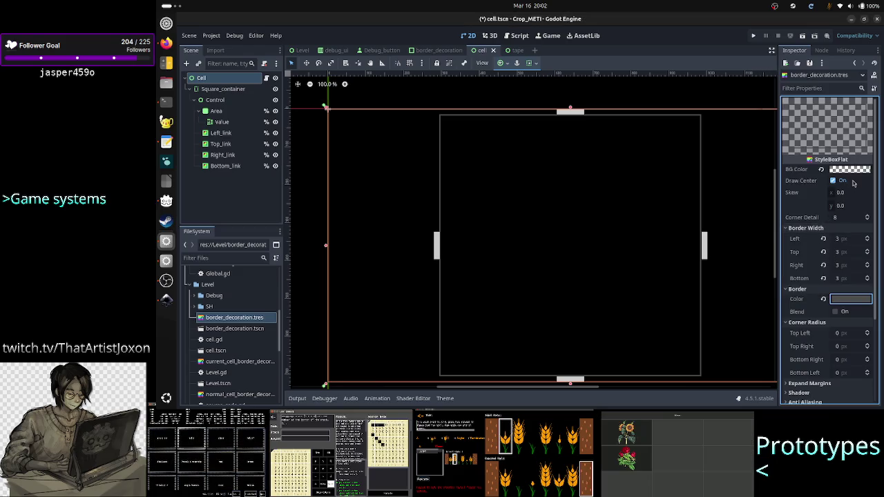
Check the style box's sub-resources, then select current_cell_border_decoration.tres and bring up its file actions
{"action": "left_click", "coordinate": [863, 75]}
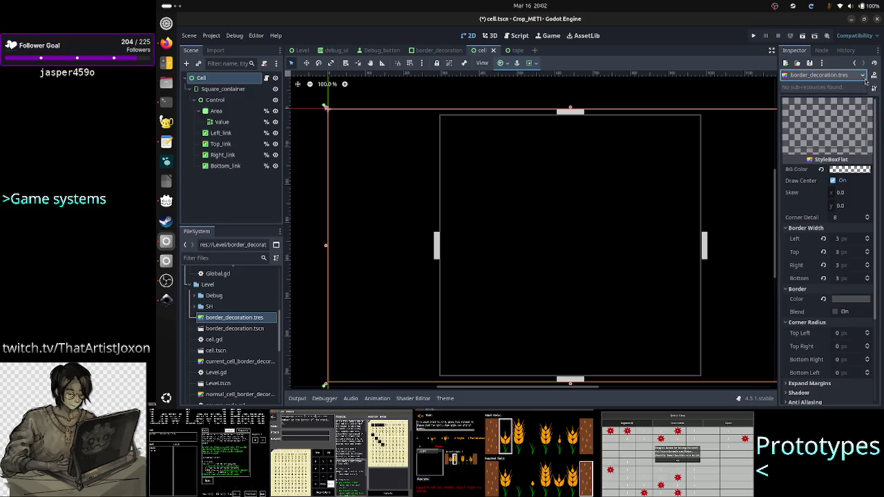
{"action": "left_click", "coordinate": [866, 81]}
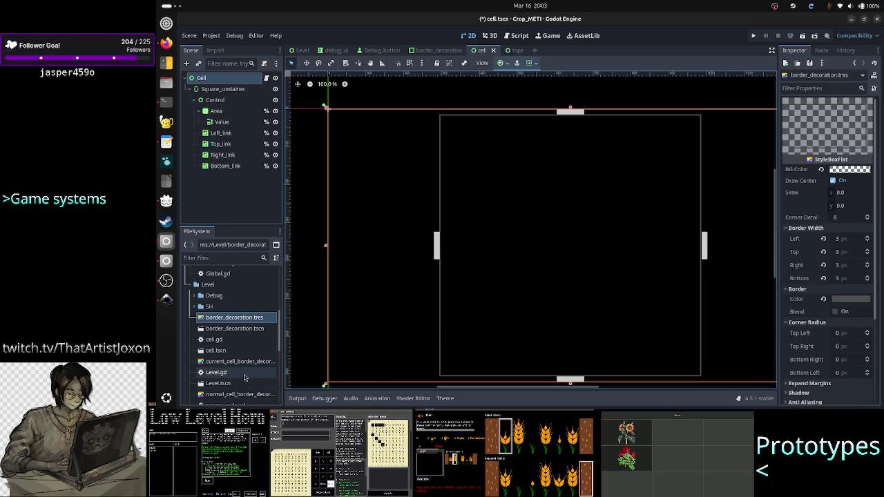
{"action": "left_click", "coordinate": [244, 364]}
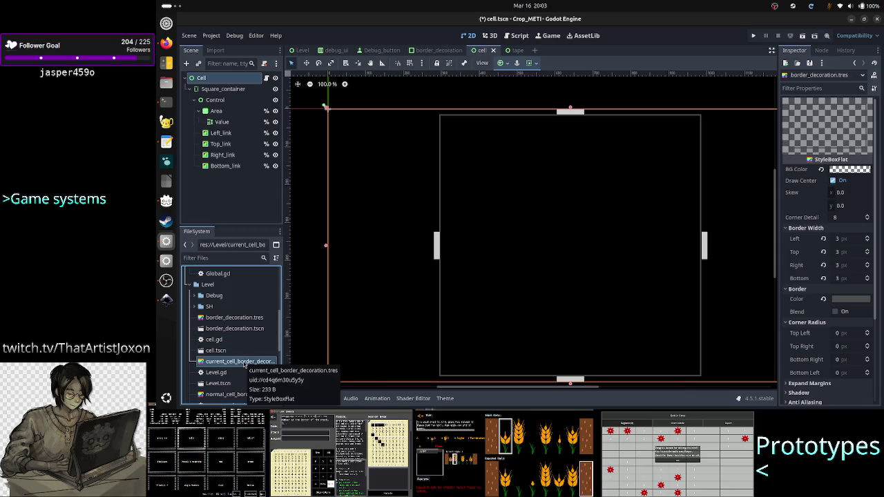
{"action": "right_click", "coordinate": [243, 364]}
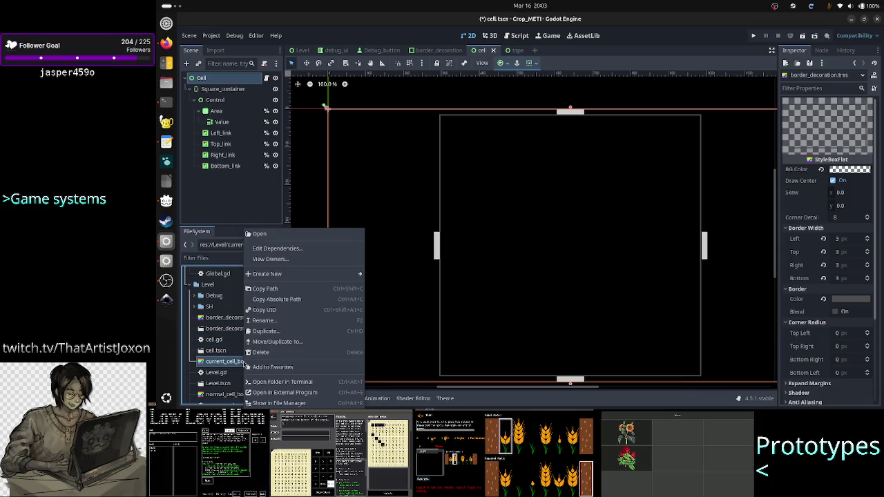
{"action": "left_click", "coordinate": [277, 235]}
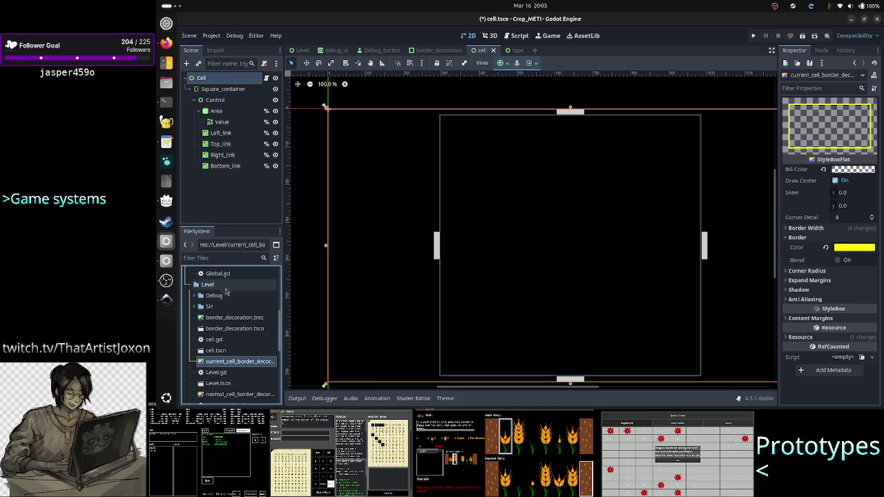
{"action": "left_click", "coordinate": [223, 318]}
{"action": "right_click", "coordinate": [222, 318]}
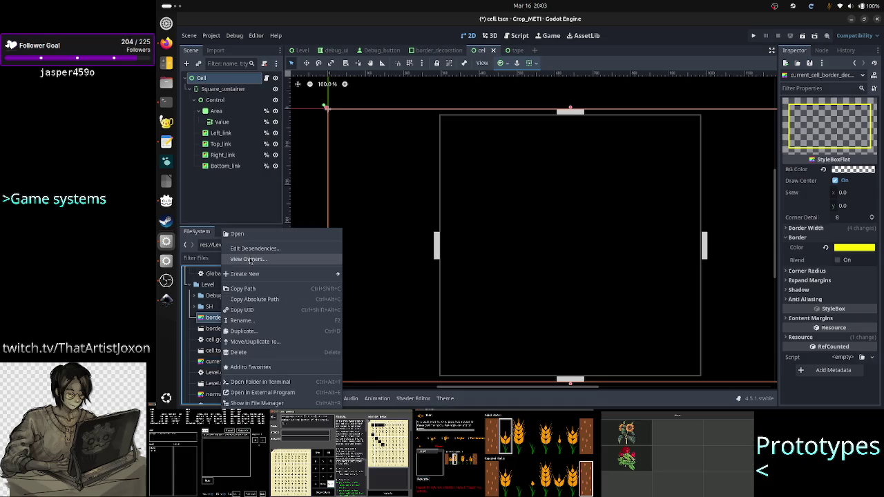
{"action": "left_click", "coordinate": [252, 235]}
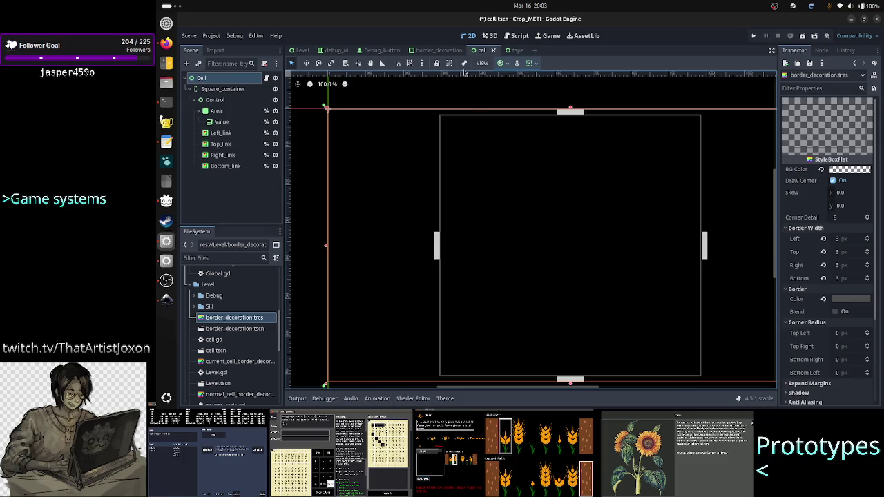
{"action": "left_click", "coordinate": [426, 49]}
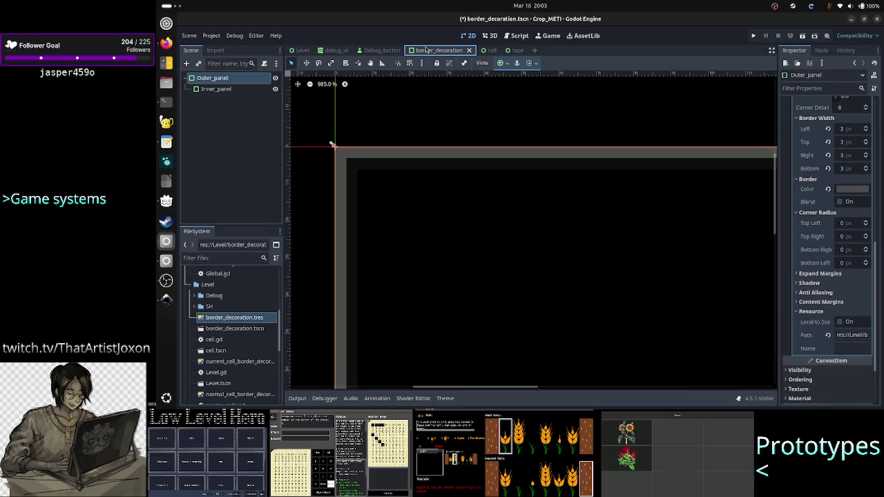
Select Inner_panel below Outer_panel and bring up its Self Modulate colour for editing
{"action": "left_click", "coordinate": [231, 79]}
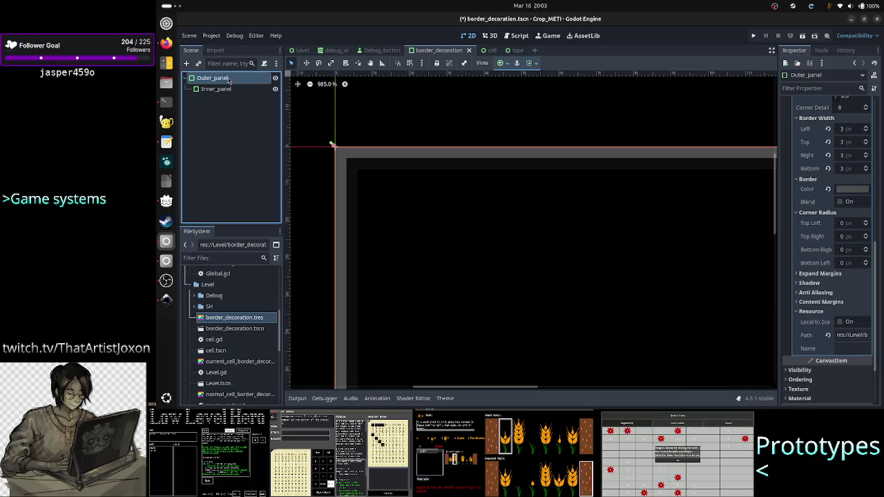
{"action": "scroll", "coordinate": [841, 240], "scroll_direction": "up", "scroll_amount": 5}
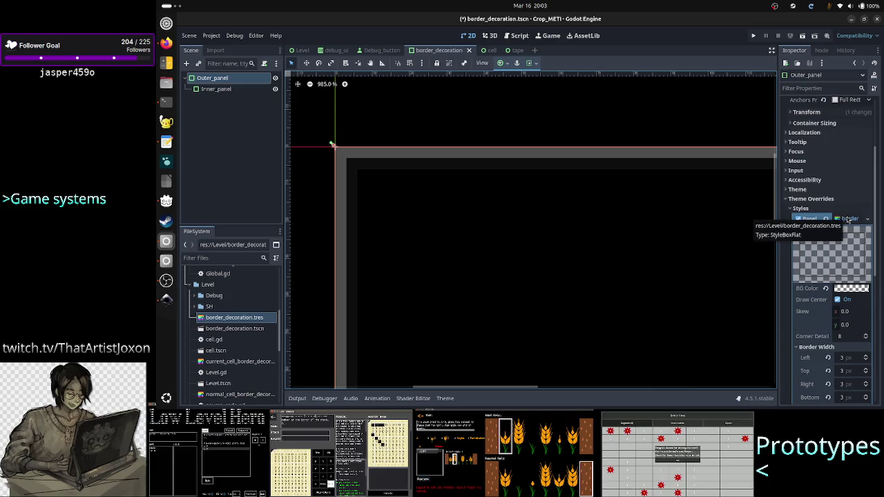
{"action": "scroll", "coordinate": [830, 248], "scroll_direction": "down", "scroll_amount": 6}
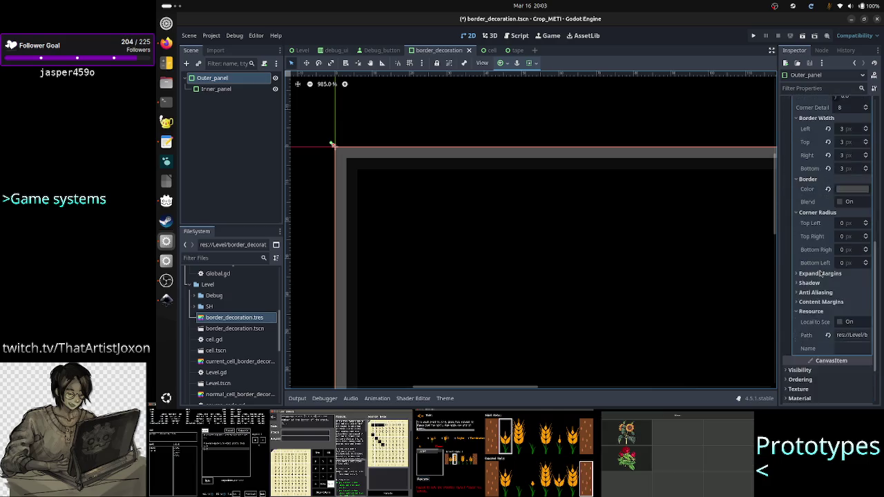
{"action": "scroll", "coordinate": [821, 273], "scroll_direction": "down", "scroll_amount": 2}
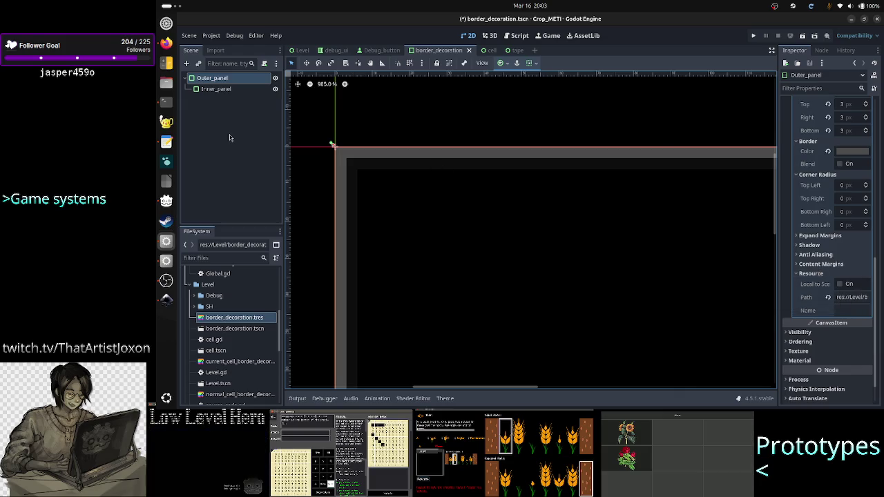
{"action": "left_click", "coordinate": [216, 91]}
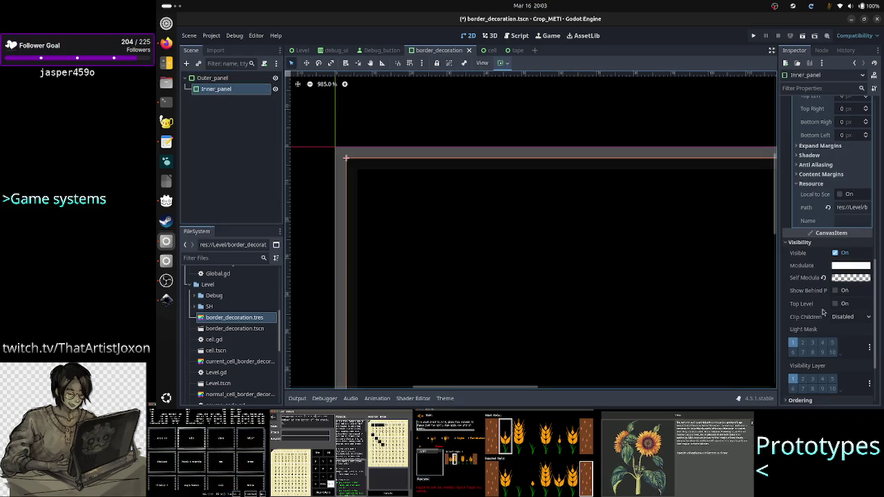
{"action": "left_click", "coordinate": [841, 280]}
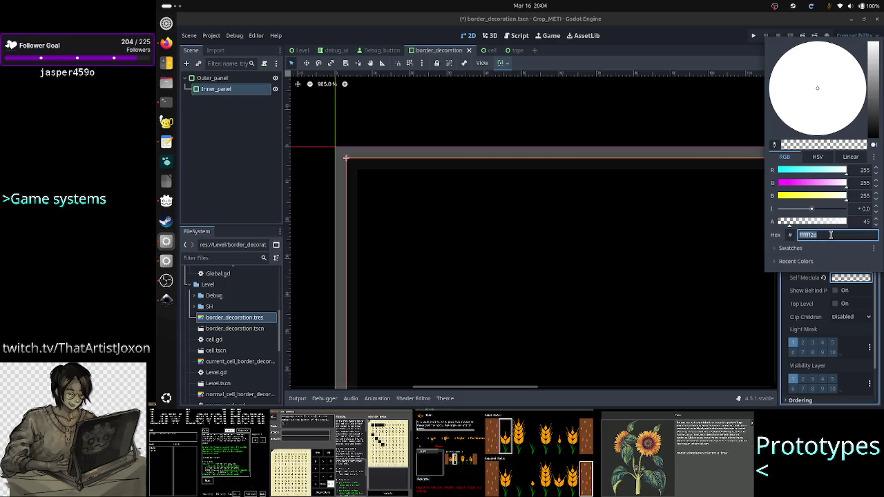
Replace the Self Modulate hex value with grey 4d4d4d
{"action": "key", "text": "BackSpace"}
{"action": "type", "text": "00"}
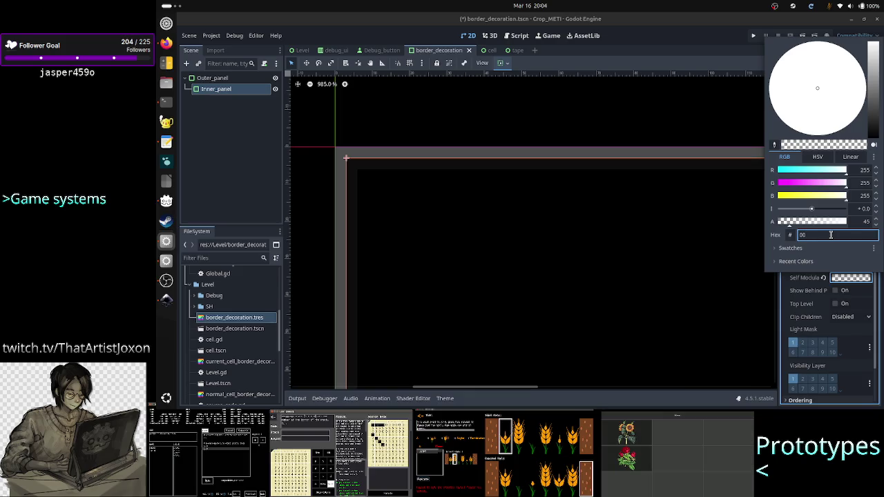
{"action": "type", "text": "4d4d4d"}
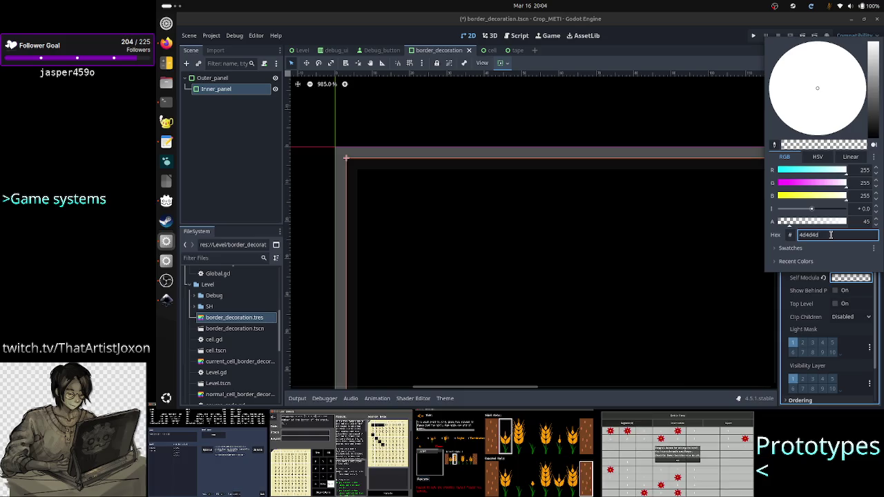
{"action": "key", "text": "Return"}
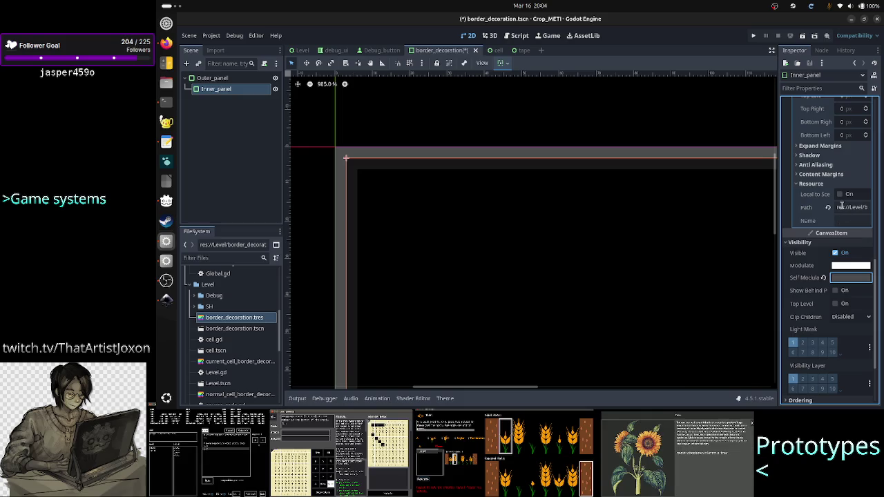
Reopen the Inner_panel's Self Modulate colour and clear its 4d4d4d hex value
{"action": "scroll", "coordinate": [837, 185], "scroll_direction": "up", "scroll_amount": 3}
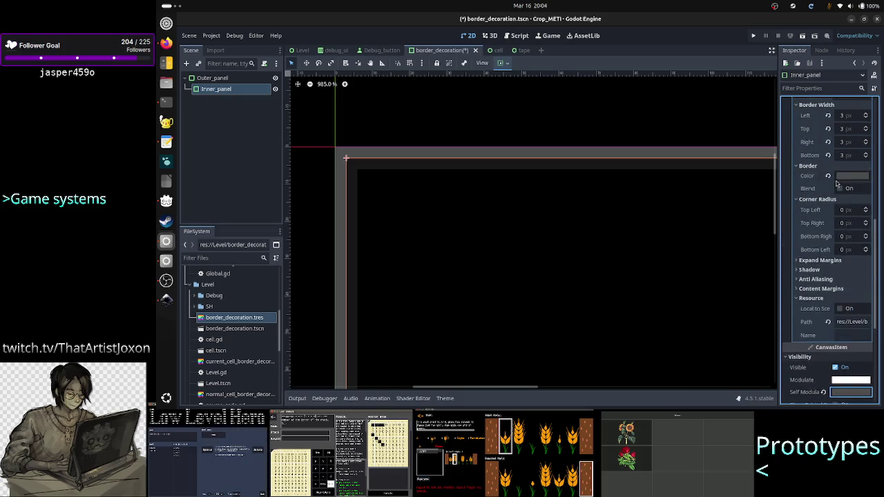
{"action": "scroll", "coordinate": [837, 184], "scroll_direction": "up", "scroll_amount": 5}
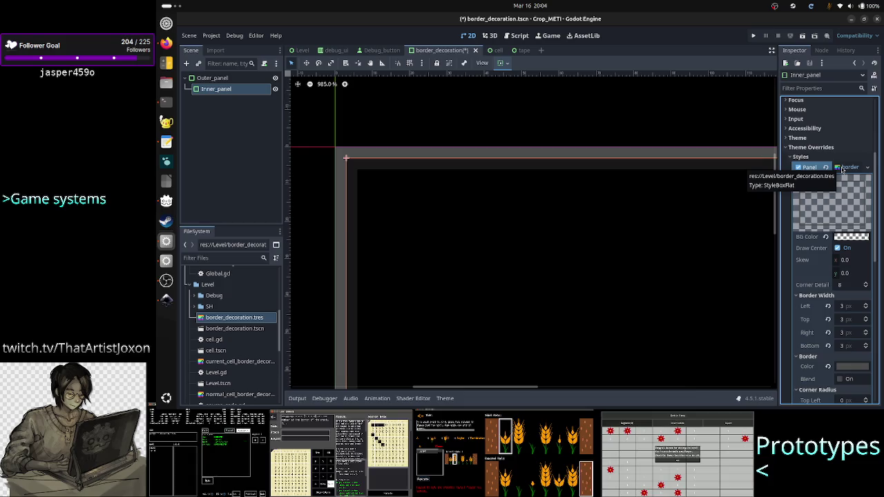
{"action": "mouse_move", "coordinate": [843, 238]}
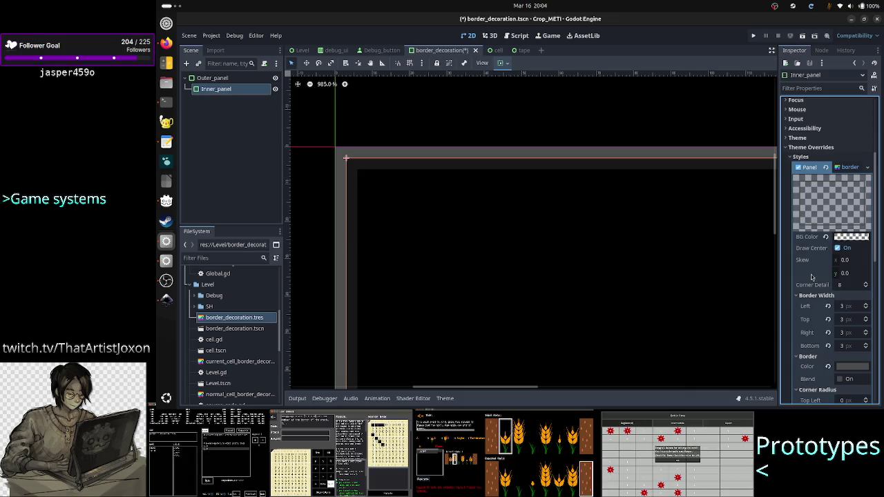
{"action": "scroll", "coordinate": [813, 277], "scroll_direction": "down", "scroll_amount": 3}
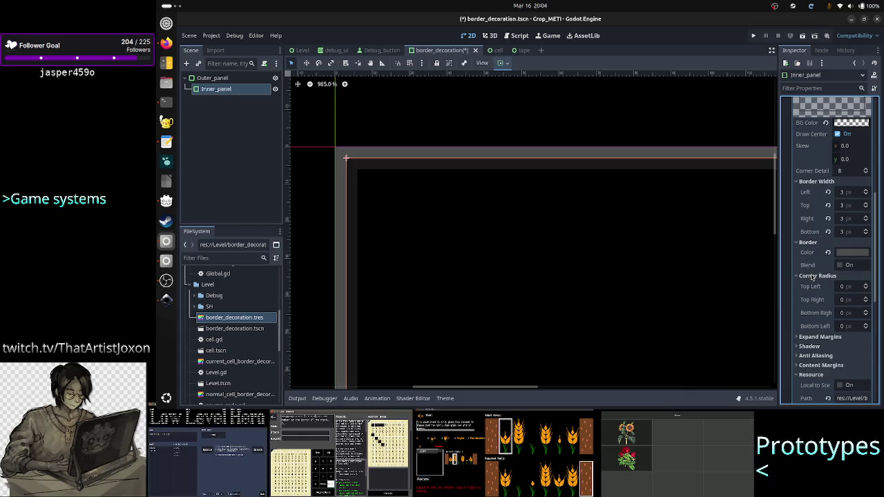
{"action": "scroll", "coordinate": [815, 275], "scroll_direction": "down", "scroll_amount": 6}
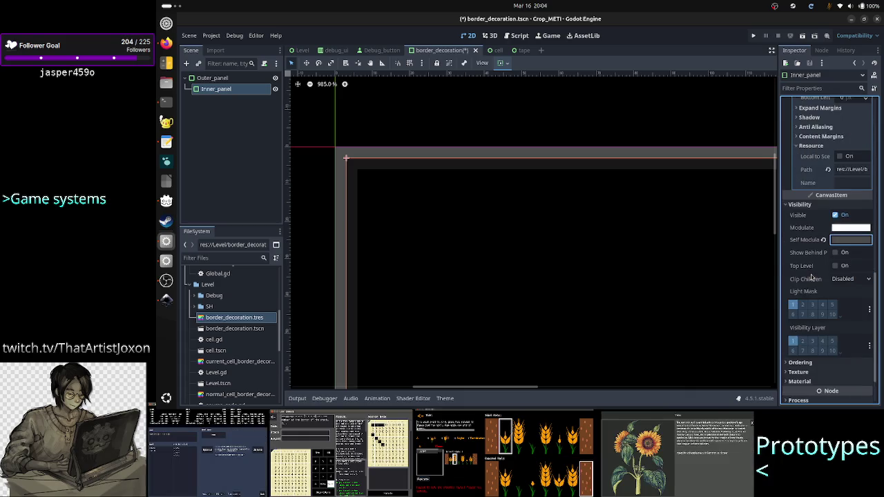
{"action": "left_click", "coordinate": [843, 240]}
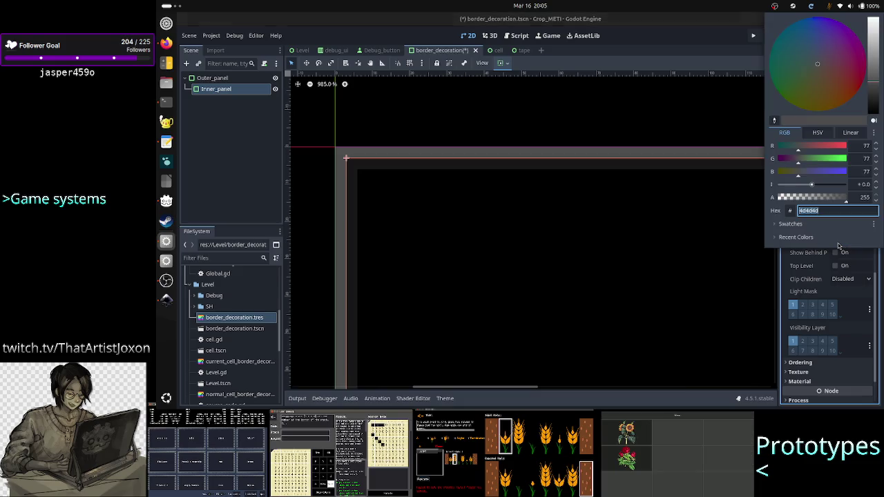
{"action": "key", "text": "BackSpace"}
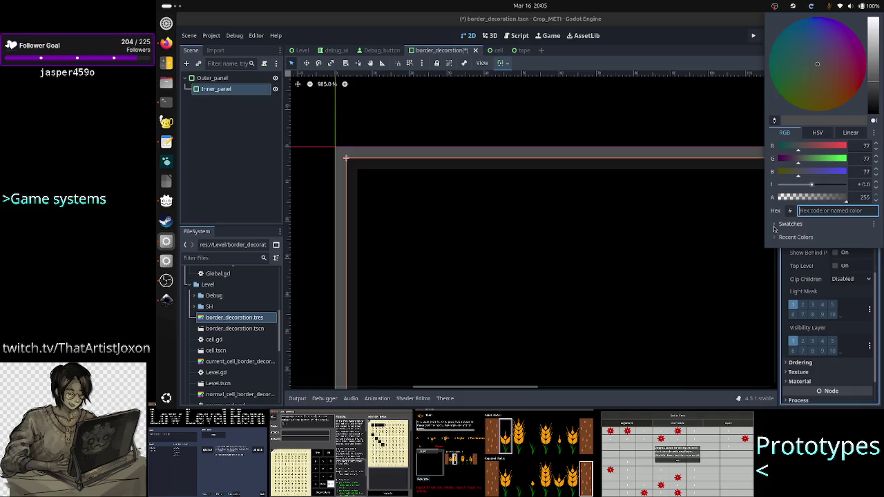
{"action": "left_click", "coordinate": [765, 230]}
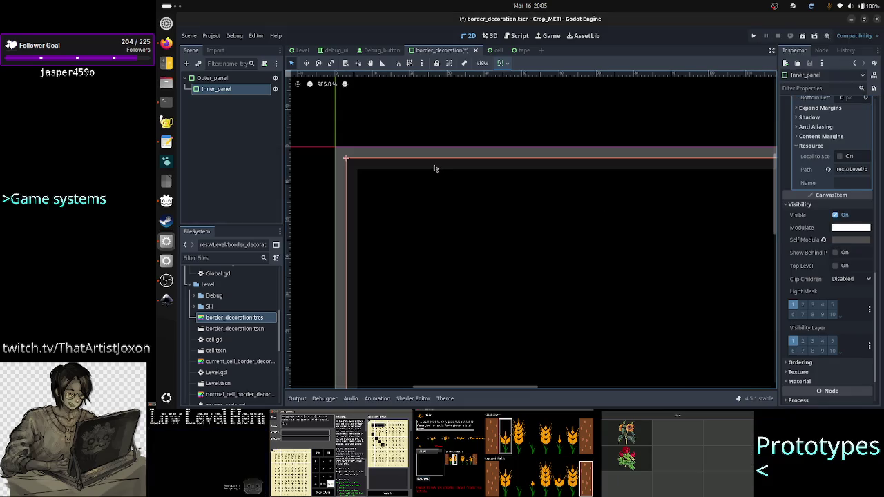
Bring up the style box's Border Color, currently grey 4d4d4d, for editing
{"action": "scroll", "coordinate": [842, 188], "scroll_direction": "up", "scroll_amount": 3}
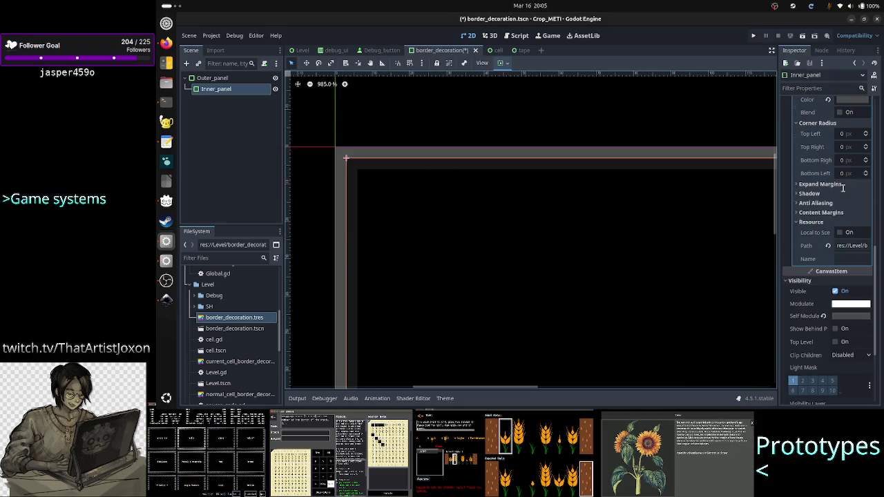
{"action": "scroll", "coordinate": [843, 188], "scroll_direction": "up", "scroll_amount": 3}
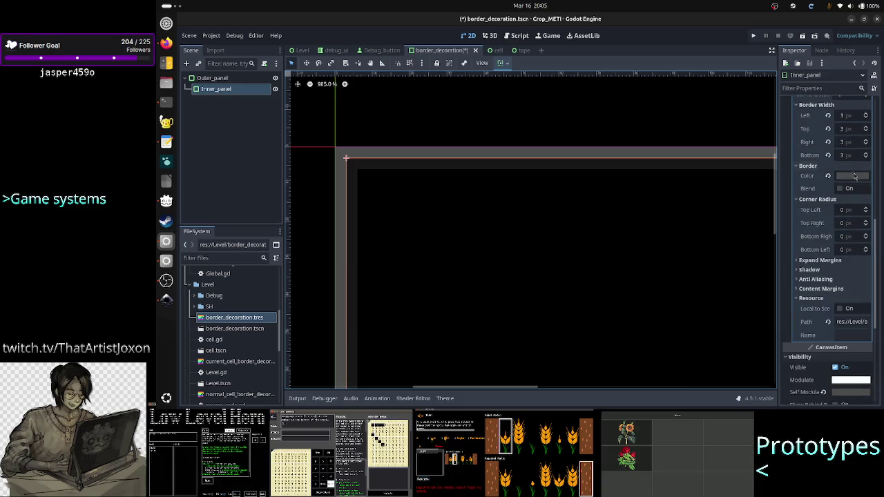
{"action": "left_click", "coordinate": [853, 177]}
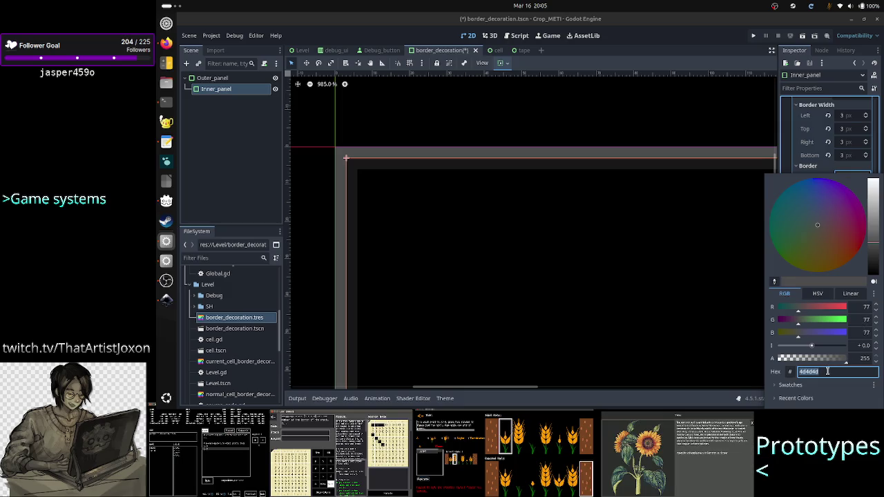
Bring up the panel's tint colour picker and try out different opacity levels
{"action": "key", "text": "Escape"}
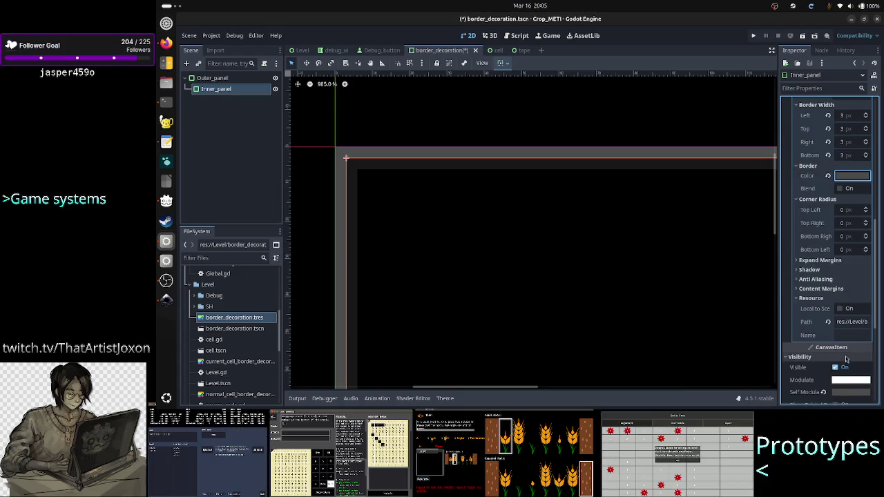
{"action": "key", "text": "Return"}
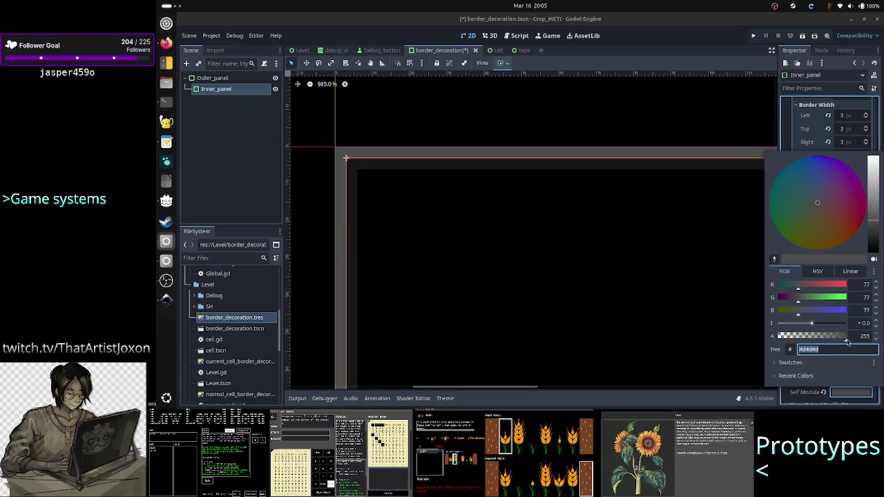
{"action": "left_click_drag", "start_coordinate": [848, 343], "coordinate": [777, 339]}
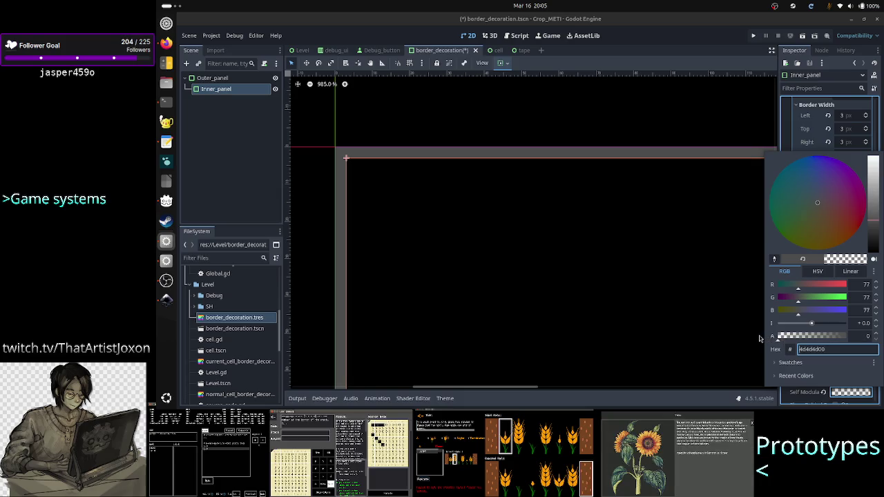
{"action": "left_click_drag", "start_coordinate": [778, 338], "coordinate": [852, 337]}
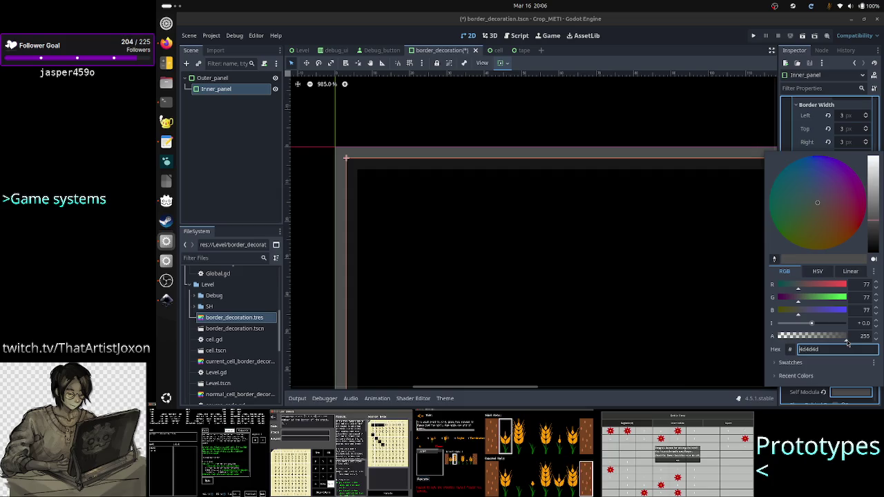
{"action": "left_click", "coordinate": [805, 338]}
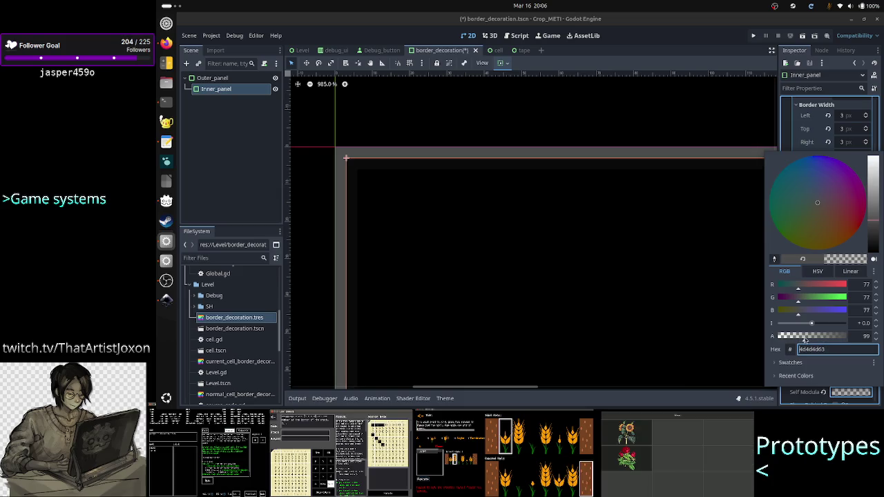
{"action": "left_click_drag", "start_coordinate": [810, 337], "coordinate": [778, 337]}
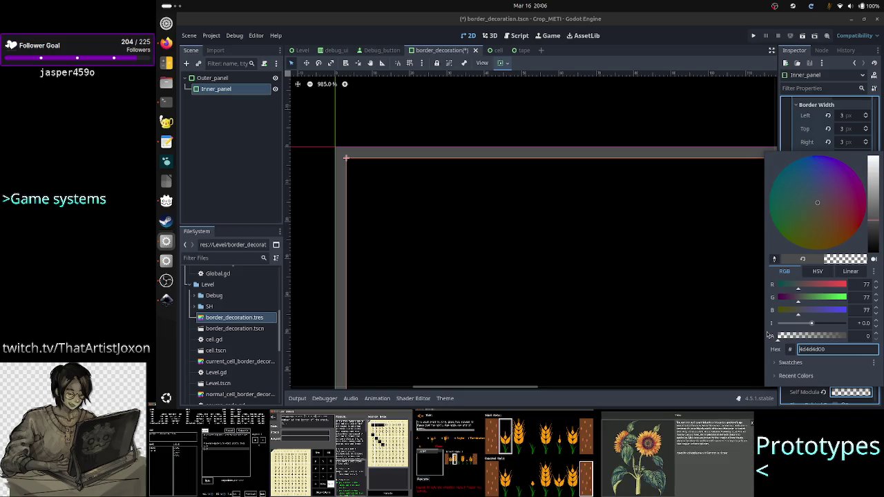
{"action": "left_click_drag", "start_coordinate": [779, 337], "coordinate": [862, 336]}
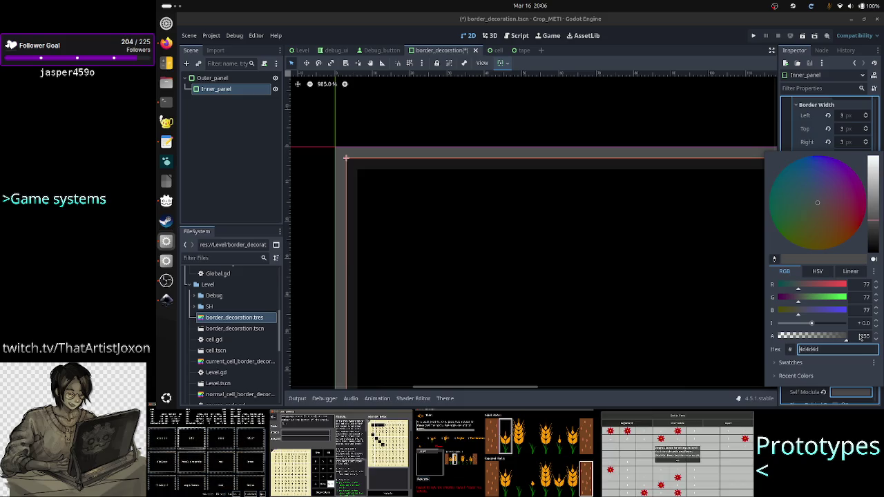
{"action": "mouse_move", "coordinate": [862, 336]}
{"action": "left_mouse_down"}
{"action": "mouse_move", "coordinate": [816, 338]}
{"action": "mouse_move", "coordinate": [860, 338]}
{"action": "left_mouse_up"}
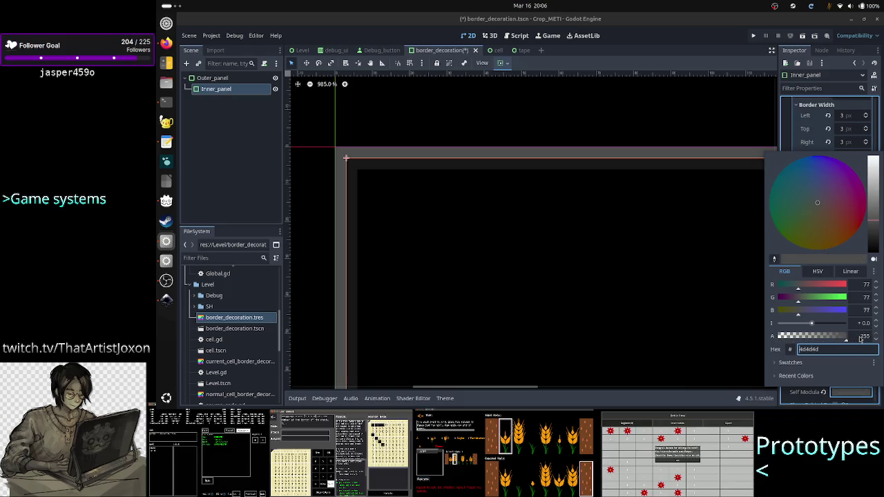
Set the red, green and blue channels to 255 for white
{"action": "left_click", "coordinate": [861, 286]}
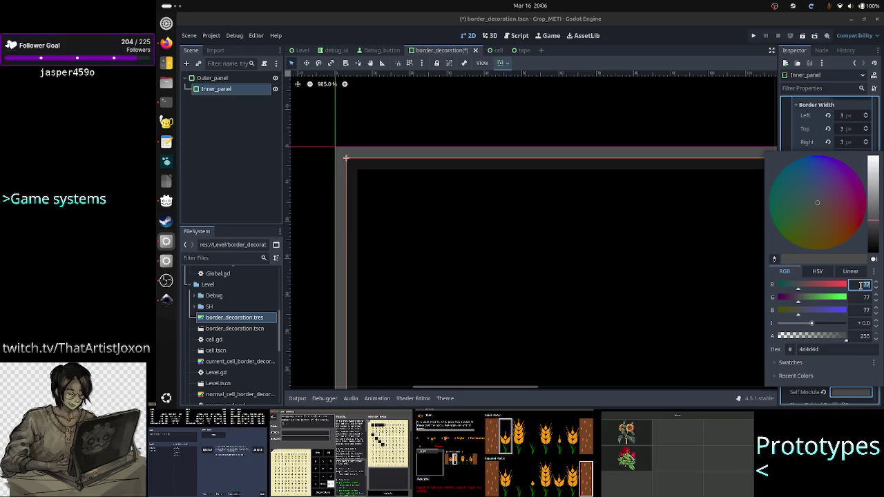
{"action": "type", "text": "255"}
{"action": "left_click", "coordinate": [865, 301]}
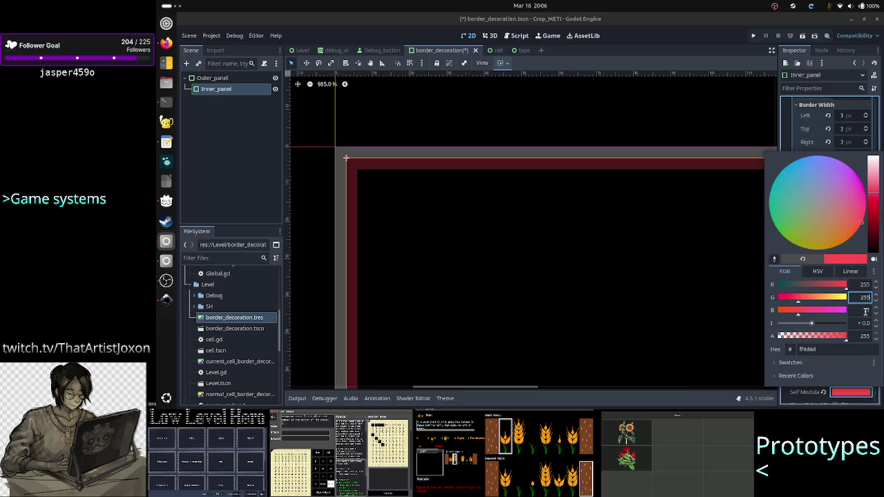
{"action": "left_click", "coordinate": [867, 311]}
{"action": "left_click", "coordinate": [866, 298]}
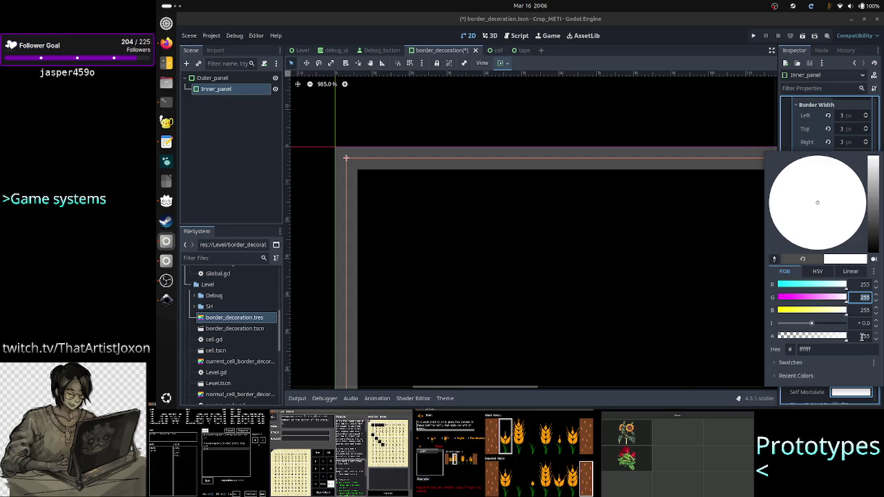
Set the alpha to 0, giving fully transparent white ffffff00
{"action": "left_click", "coordinate": [863, 336]}
{"action": "type", "text": "0"}
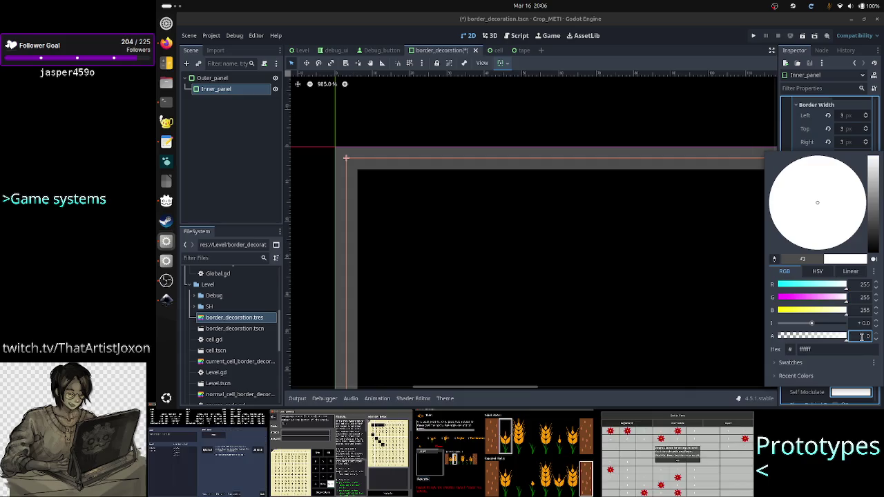
{"action": "left_click", "coordinate": [864, 310]}
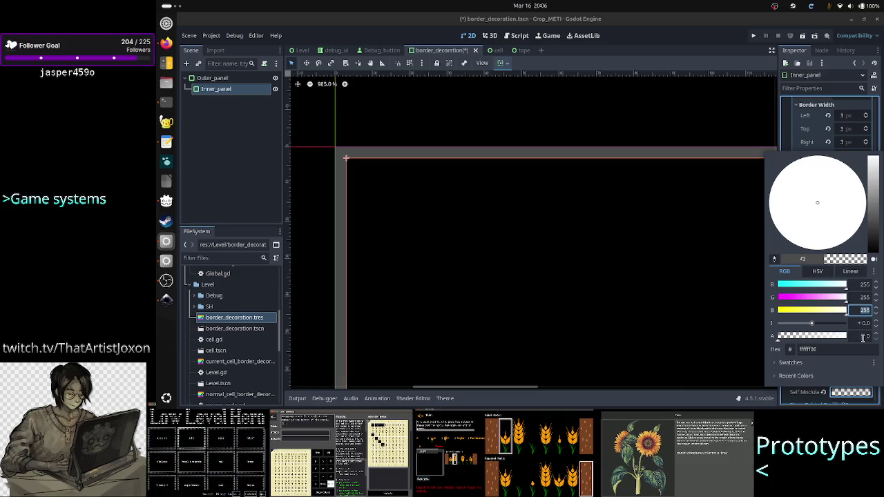
{"action": "left_click", "coordinate": [863, 337]}
{"action": "type", "text": "255"}
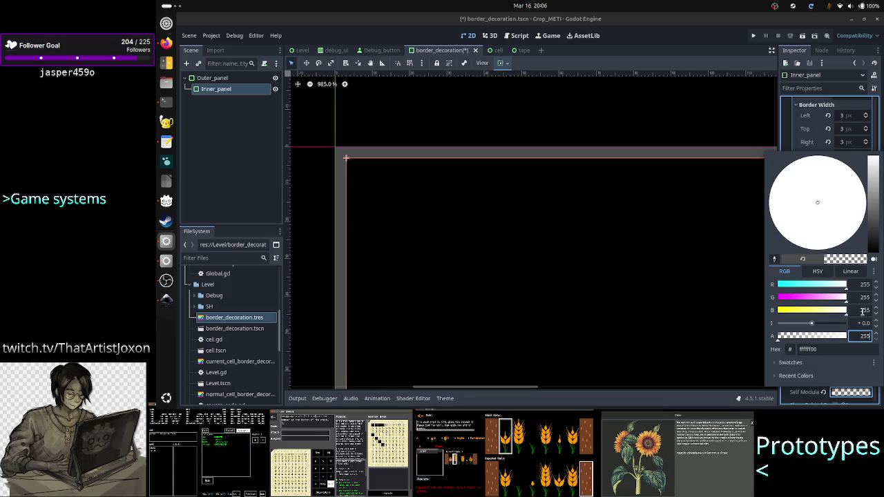
{"action": "left_click", "coordinate": [865, 311]}
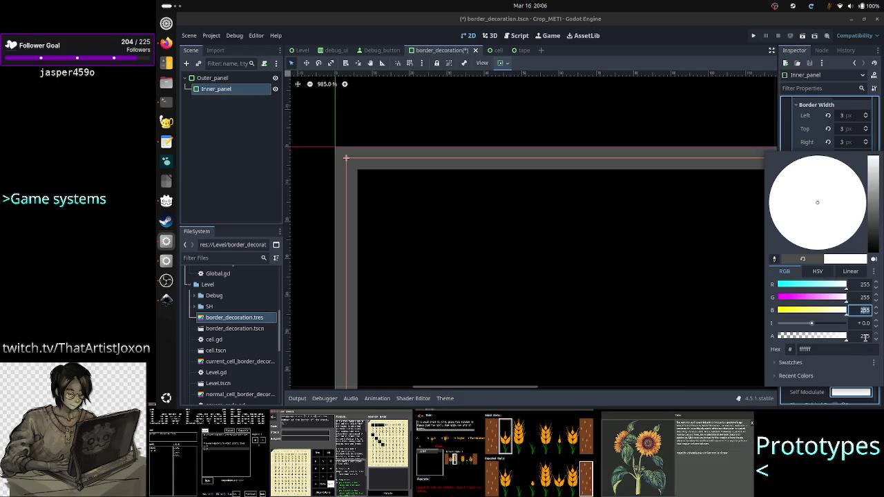
{"action": "left_click", "coordinate": [865, 337]}
{"action": "type", "text": "0"}
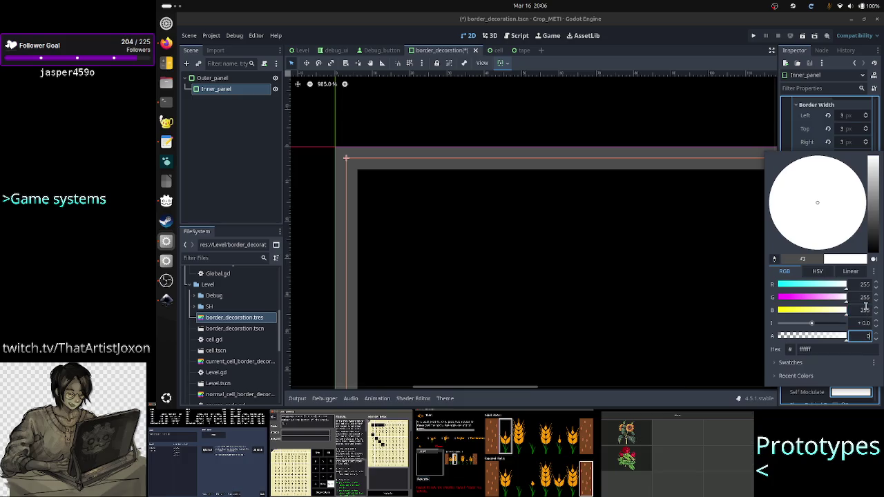
{"action": "left_click", "coordinate": [866, 299]}
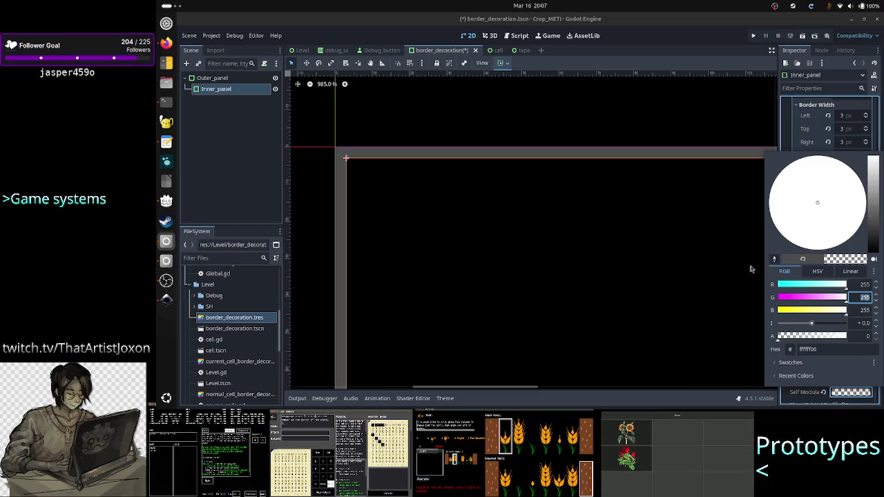
Close the picker, deselect Inner_panel and save the border_decoration scene
{"action": "left_click", "coordinate": [786, 125]}
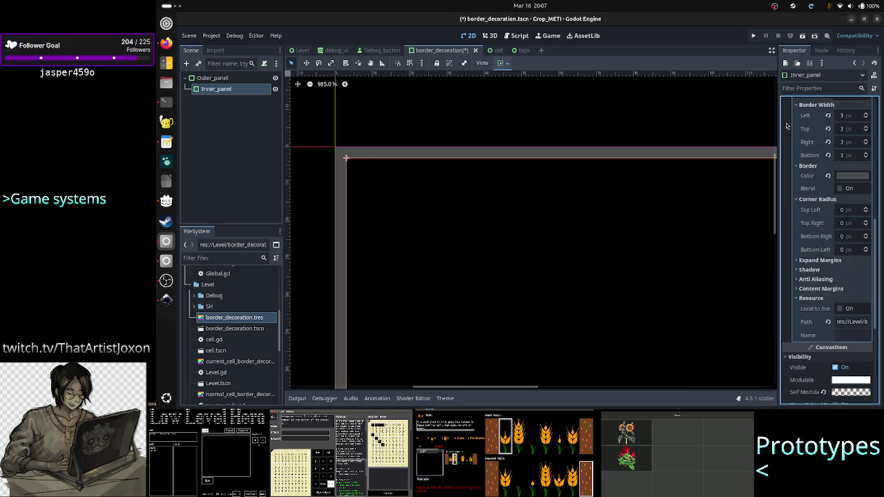
{"action": "left_click", "coordinate": [240, 149]}
{"action": "key", "text": "ctrl+s"}
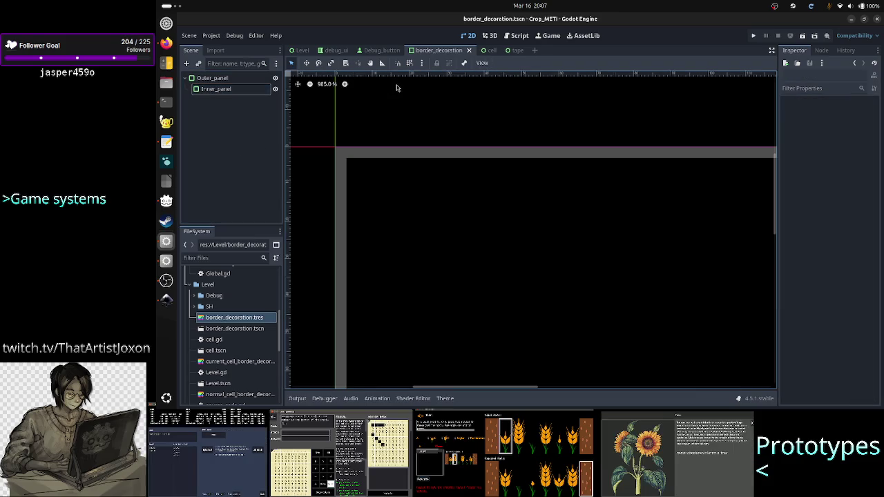
Switch to the Level scene and zoom and pan to the Task_description panel
{"action": "left_click", "coordinate": [302, 50]}
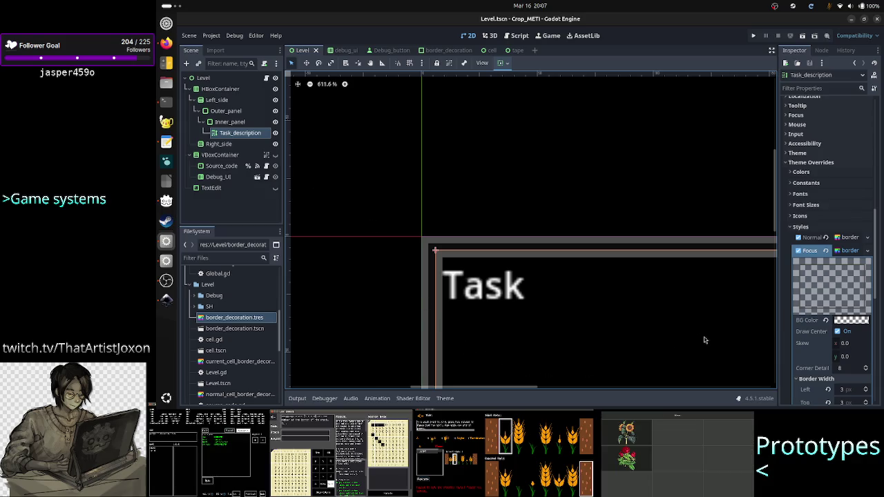
{"action": "scroll", "coordinate": [642, 268], "scroll_direction": "down", "scroll_amount": 10}
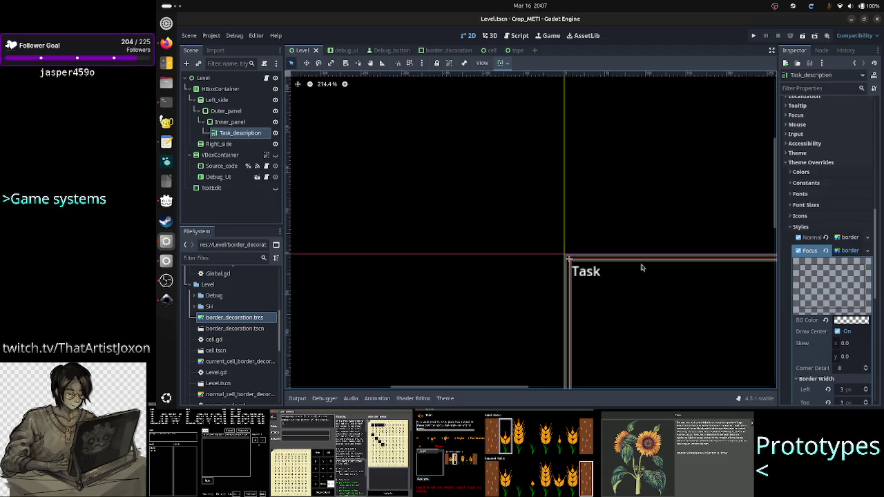
{"action": "scroll", "coordinate": [642, 267], "scroll_direction": "down", "scroll_amount": 2}
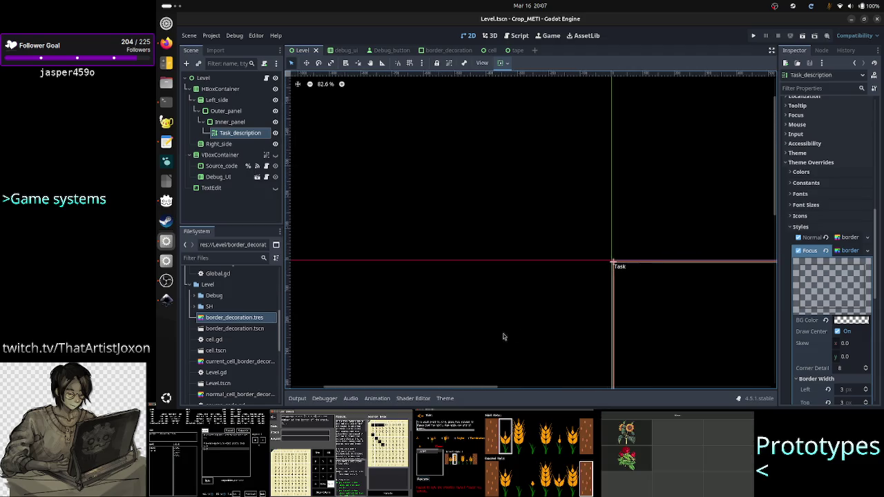
{"action": "scroll", "coordinate": [593, 296], "scroll_direction": "up", "scroll_amount": 2}
{"action": "scroll", "coordinate": [592, 296], "scroll_direction": "up", "scroll_amount": 4}
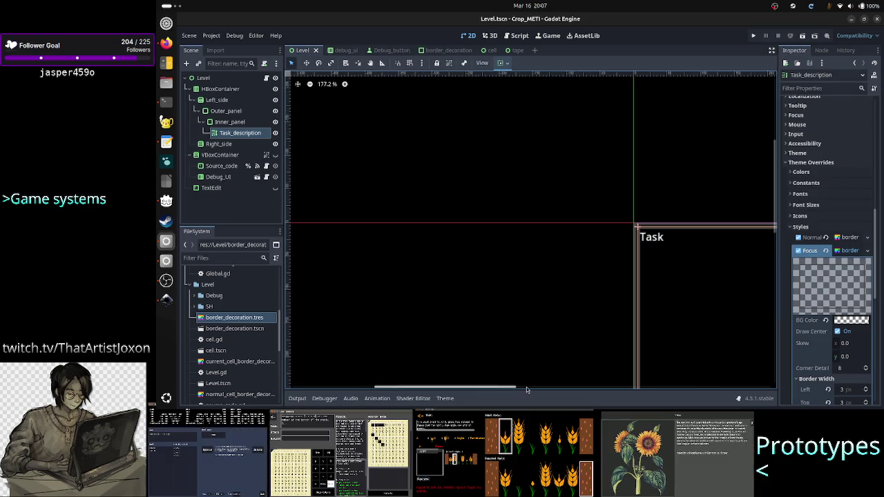
{"action": "left_click_drag", "start_coordinate": [477, 388], "coordinate": [523, 393]}
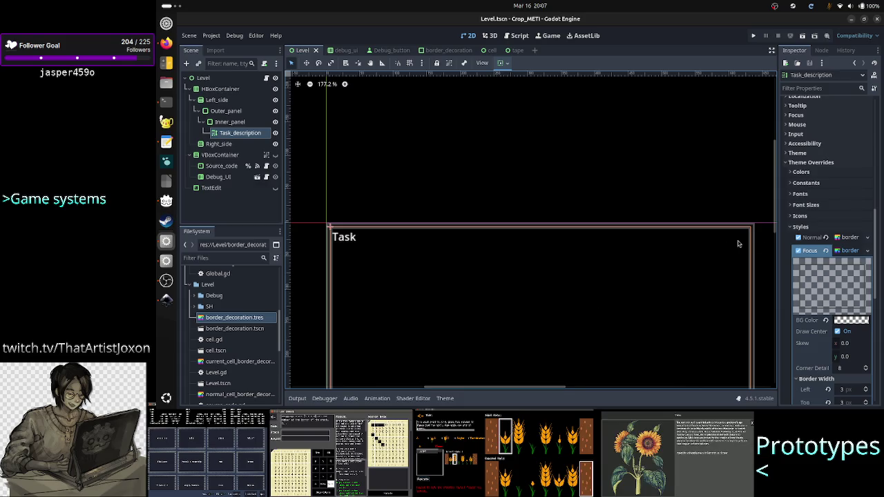
{"action": "mouse_move", "coordinate": [776, 221]}
{"action": "left_mouse_down"}
{"action": "mouse_move", "coordinate": [783, 303]}
{"action": "mouse_move", "coordinate": [781, 239]}
{"action": "left_mouse_up"}
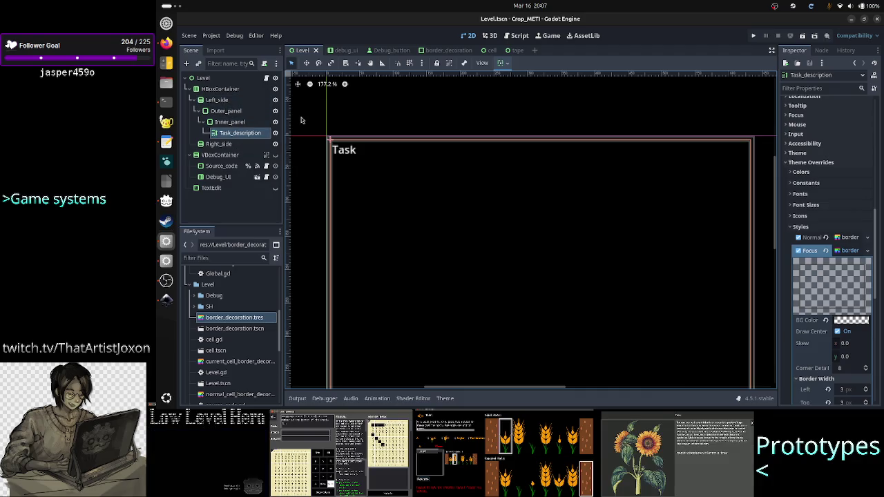
Deselect Task_description, review the Level layout further, then switch to the tape scene
{"action": "left_click", "coordinate": [300, 120]}
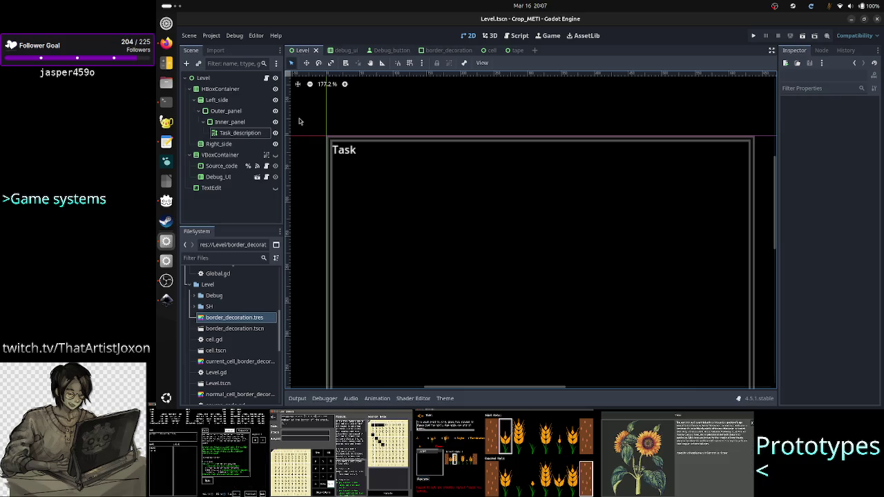
{"action": "scroll", "coordinate": [430, 206], "scroll_direction": "down", "scroll_amount": 1}
{"action": "scroll", "coordinate": [430, 206], "scroll_direction": "down", "scroll_amount": 2}
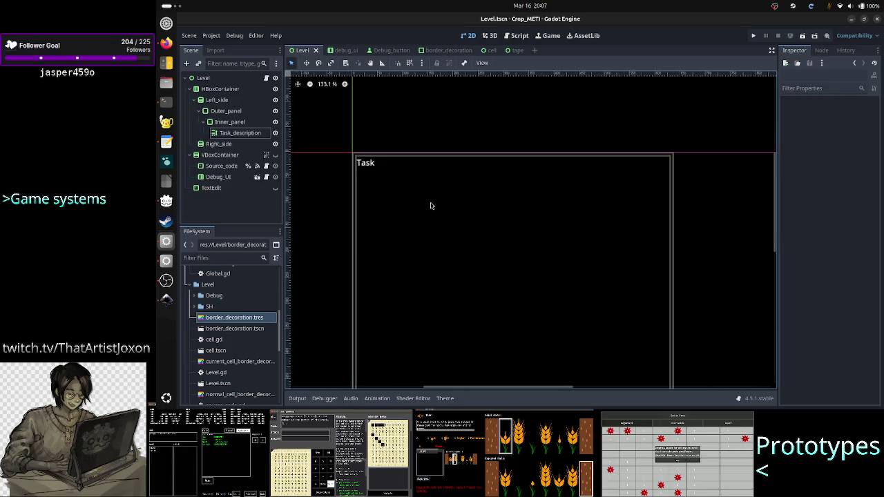
{"action": "scroll", "coordinate": [430, 206], "scroll_direction": "down", "scroll_amount": 2}
{"action": "scroll", "coordinate": [431, 206], "scroll_direction": "down", "scroll_amount": 1}
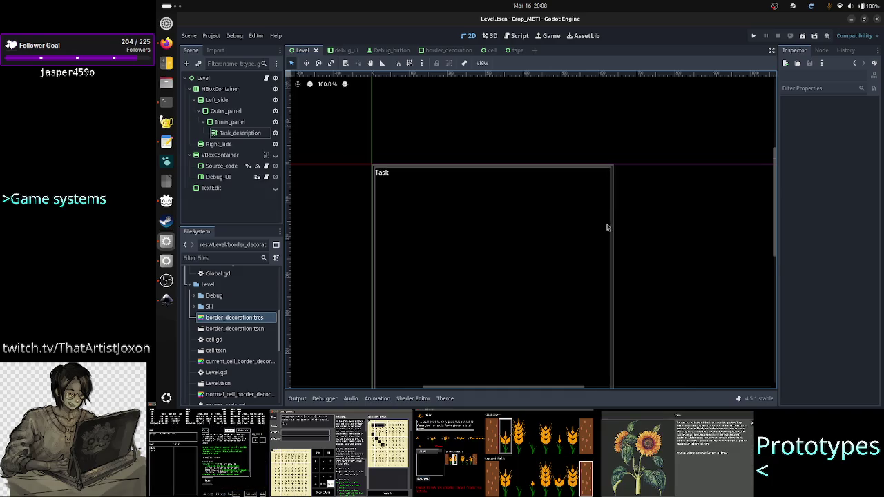
{"action": "scroll", "coordinate": [608, 227], "scroll_direction": "up", "scroll_amount": 3}
{"action": "left_click_drag", "start_coordinate": [523, 391], "coordinate": [502, 391]}
{"action": "scroll", "coordinate": [546, 293], "scroll_direction": "up", "scroll_amount": 5}
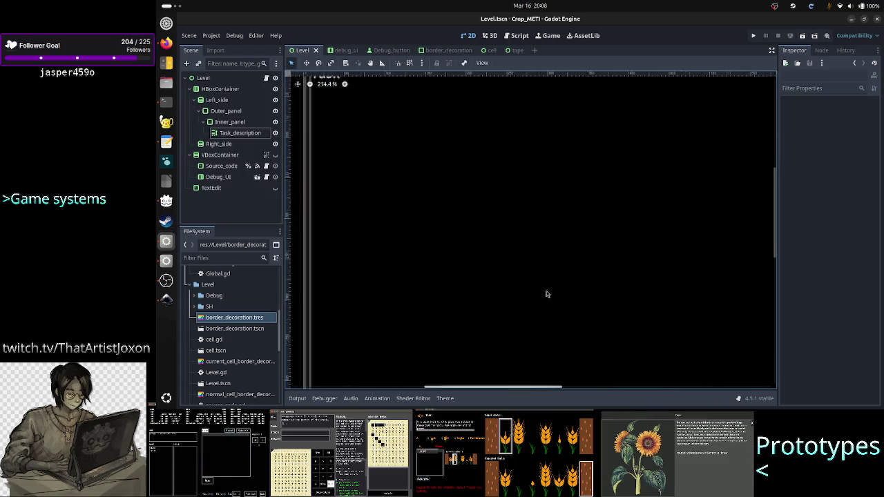
{"action": "scroll", "coordinate": [546, 294], "scroll_direction": "down", "scroll_amount": 3}
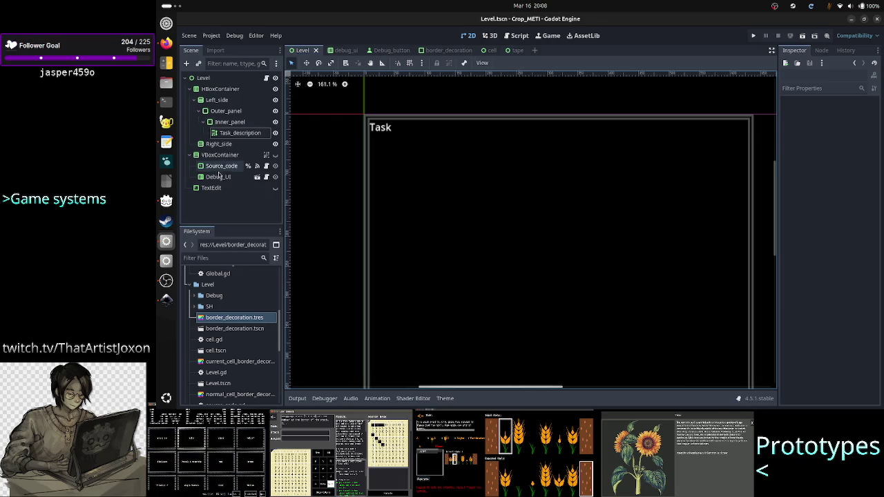
{"action": "left_click", "coordinate": [517, 50]}
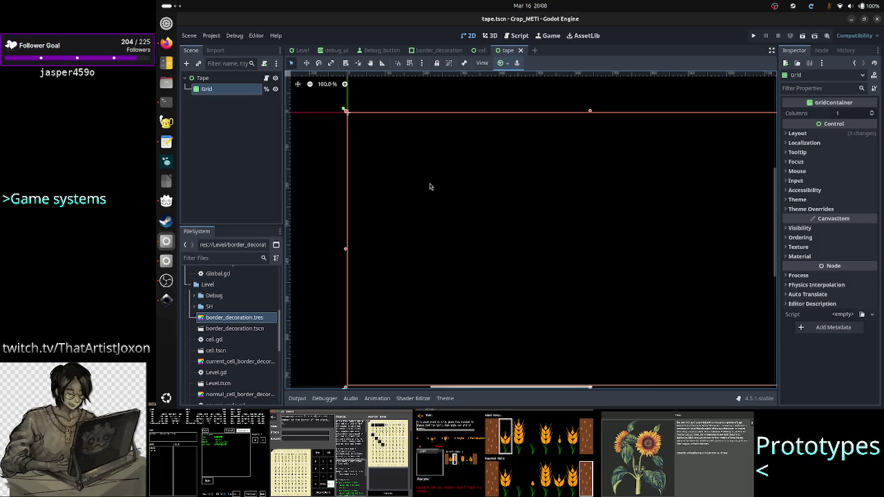
Open the Tape node's tape.gd script, comparing it with the terminal window
{"action": "left_click", "coordinate": [266, 79]}
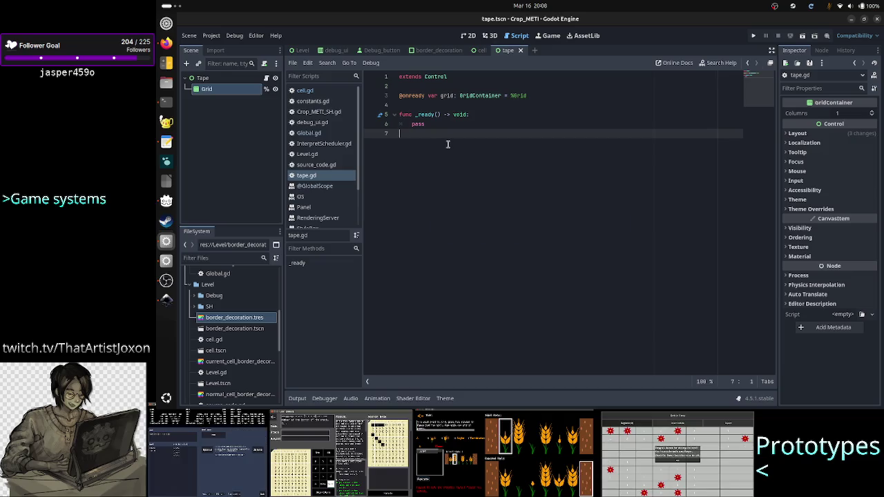
{"action": "key", "text": "alt+Tab"}
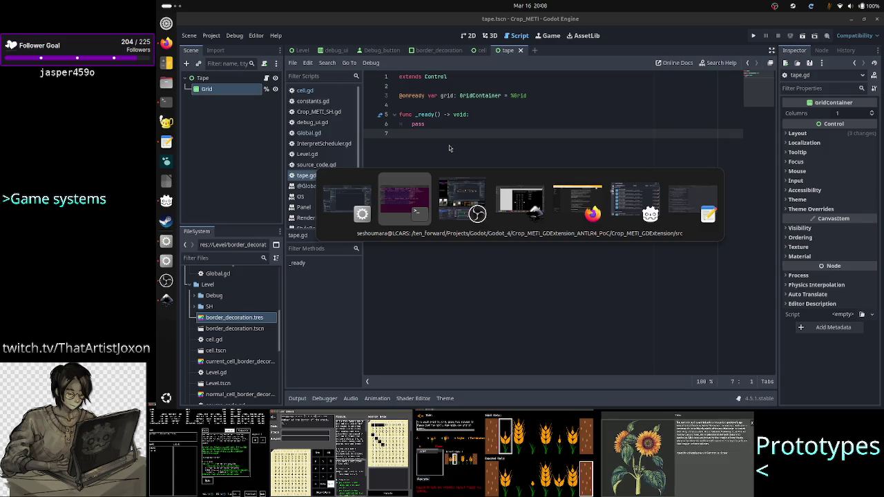
{"action": "key", "text": "alt+Tab"}
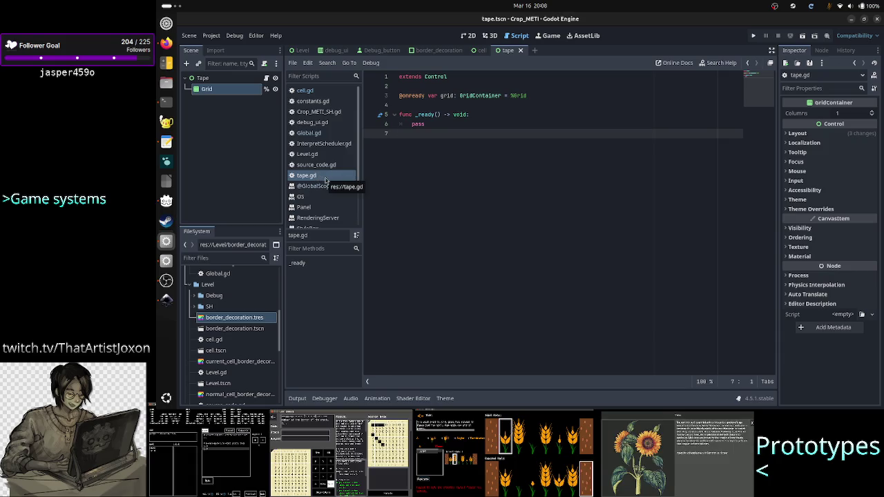
{"action": "key", "text": "alt+Tab"}
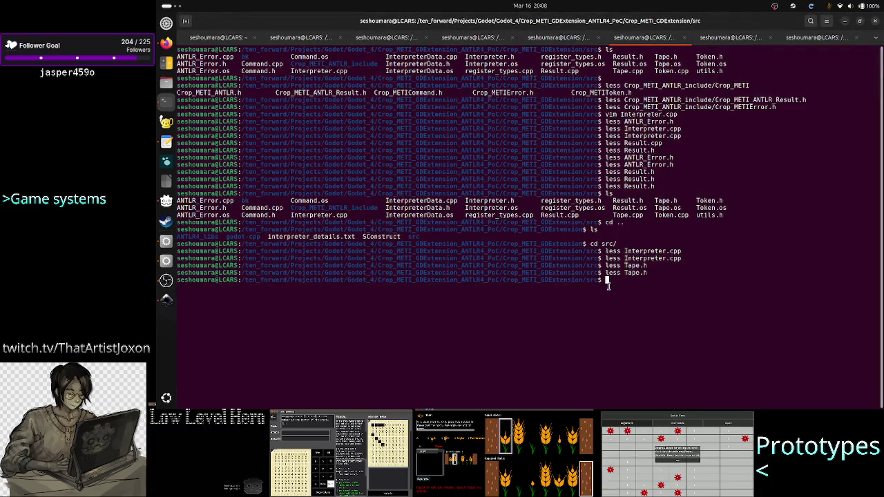
{"action": "key", "text": "alt+Tab"}
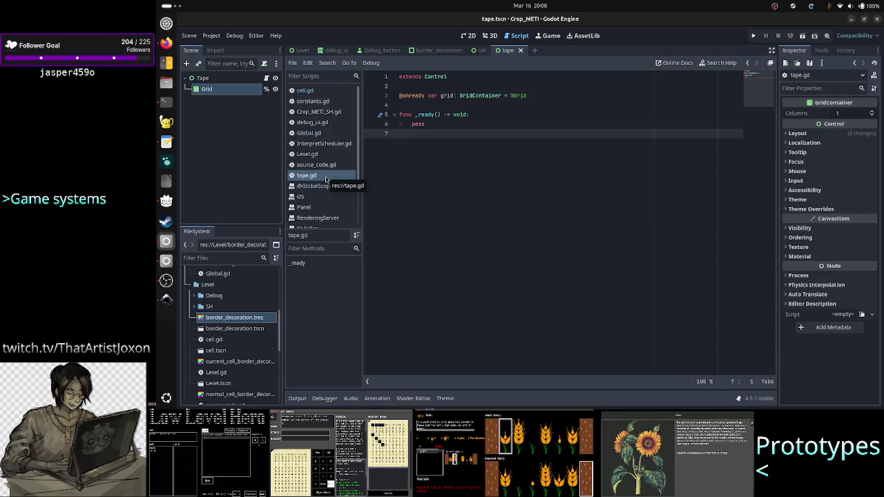
{"action": "right_click", "coordinate": [326, 179]}
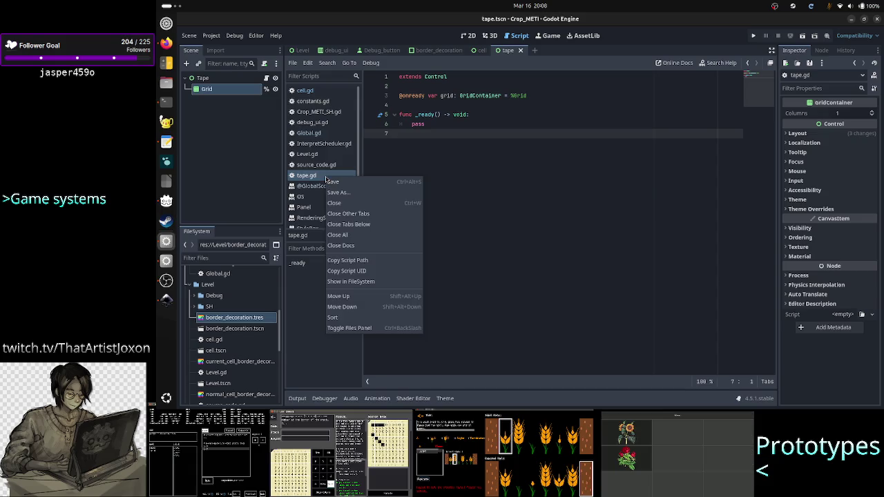
Close tape.gd in the script list and rename the file to tape_UI.gd
{"action": "left_click", "coordinate": [355, 204]}
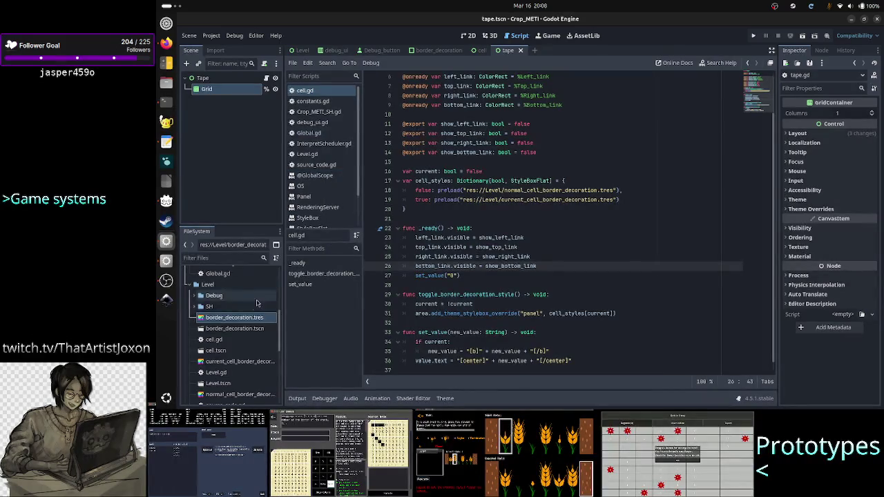
{"action": "scroll", "coordinate": [231, 356], "scroll_direction": "down", "scroll_amount": 5}
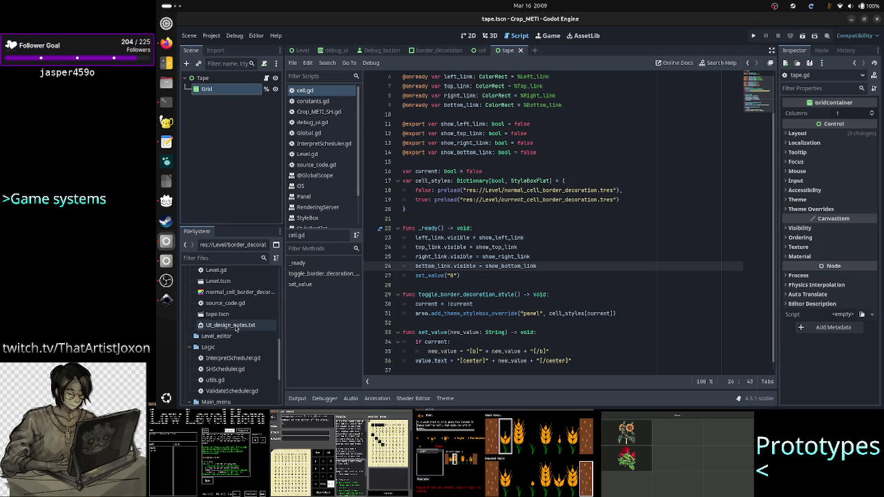
{"action": "scroll", "coordinate": [236, 330], "scroll_direction": "down", "scroll_amount": 2}
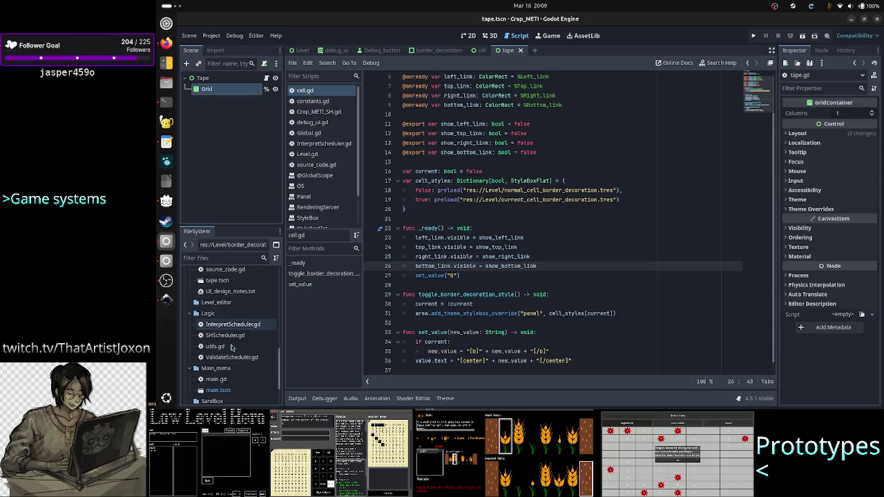
{"action": "scroll", "coordinate": [232, 348], "scroll_direction": "down", "scroll_amount": 3}
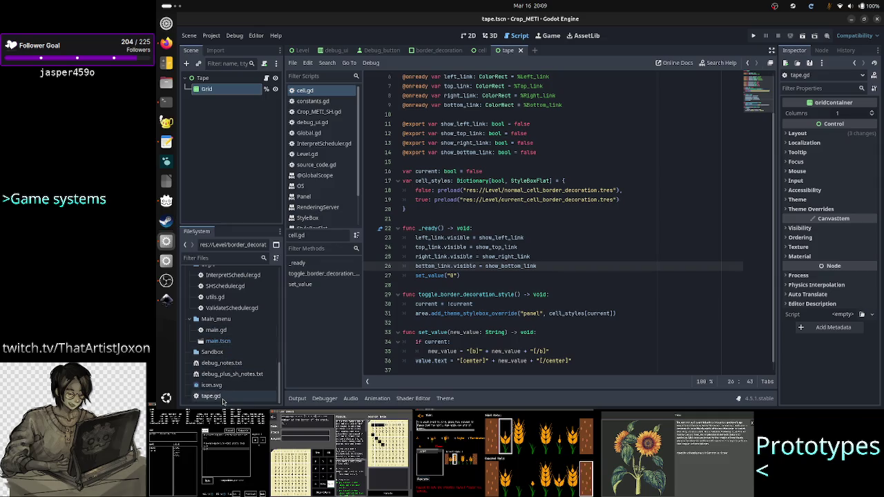
{"action": "left_click", "coordinate": [222, 398]}
{"action": "right_click", "coordinate": [223, 398]}
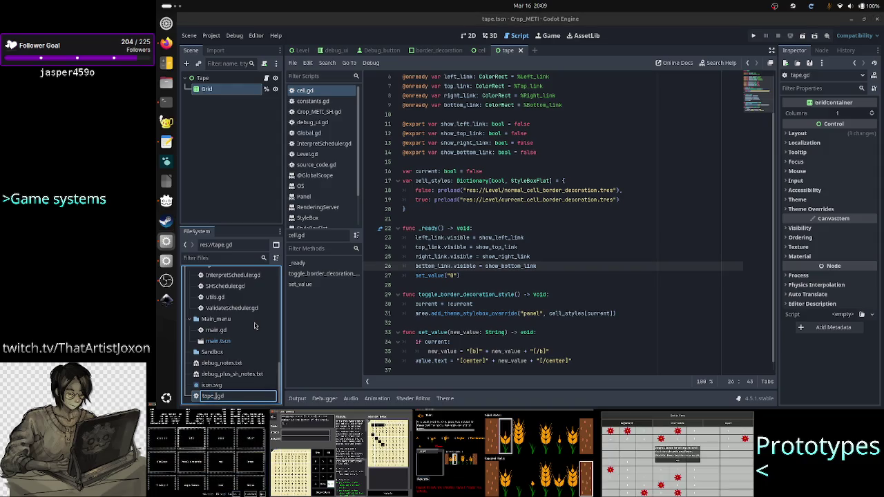
{"action": "type", "text": "_UI"}
{"action": "key", "text": "Return"}
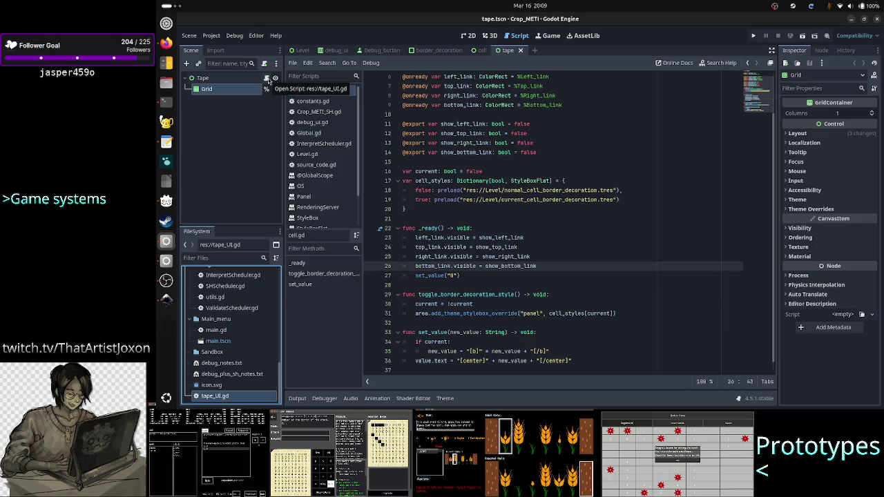
Move tape_UI.gd from the project root into the Level folder
{"action": "scroll", "coordinate": [228, 321], "scroll_direction": "up", "scroll_amount": 3}
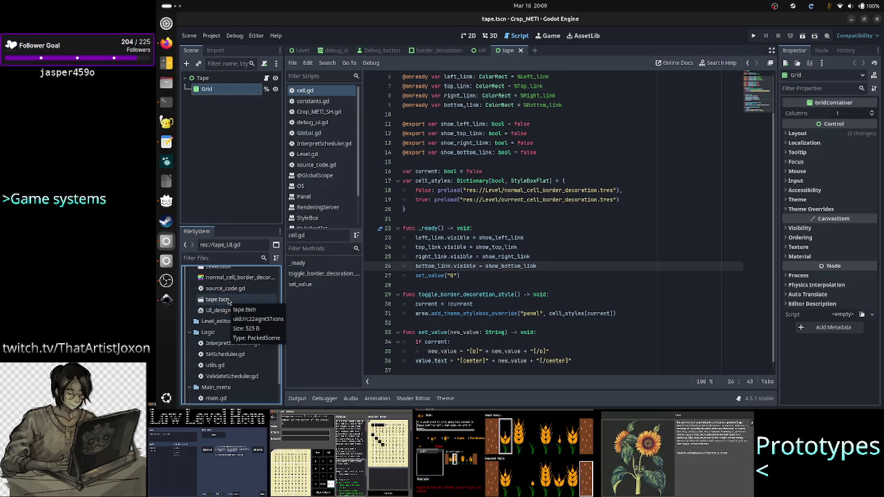
{"action": "scroll", "coordinate": [228, 304], "scroll_direction": "up", "scroll_amount": 2}
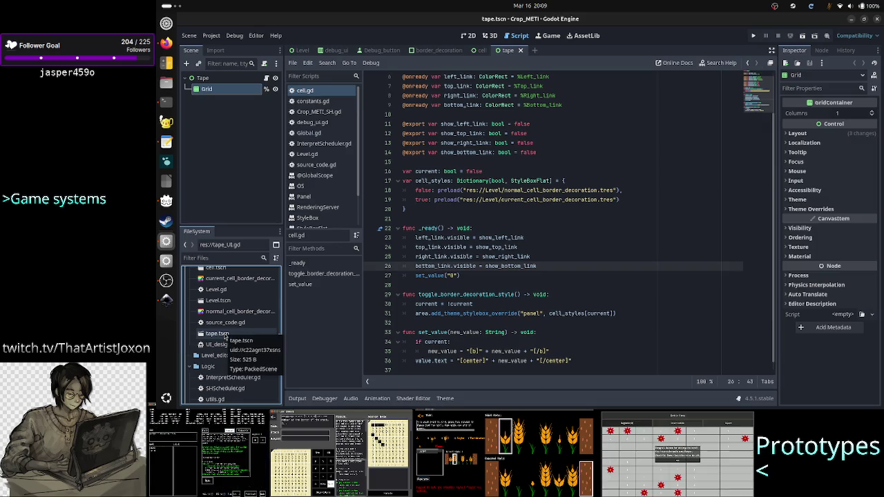
{"action": "scroll", "coordinate": [225, 336], "scroll_direction": "up", "scroll_amount": 2}
{"action": "scroll", "coordinate": [225, 336], "scroll_direction": "down", "scroll_amount": 10}
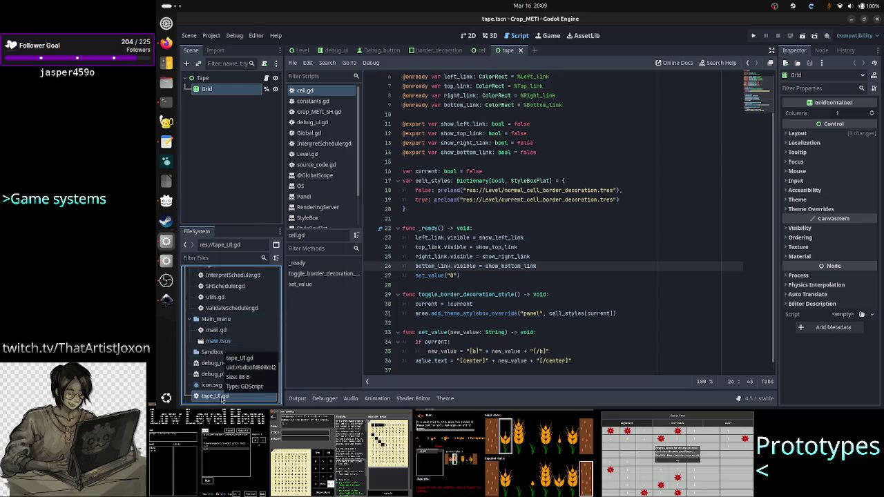
{"action": "right_click", "coordinate": [221, 396]}
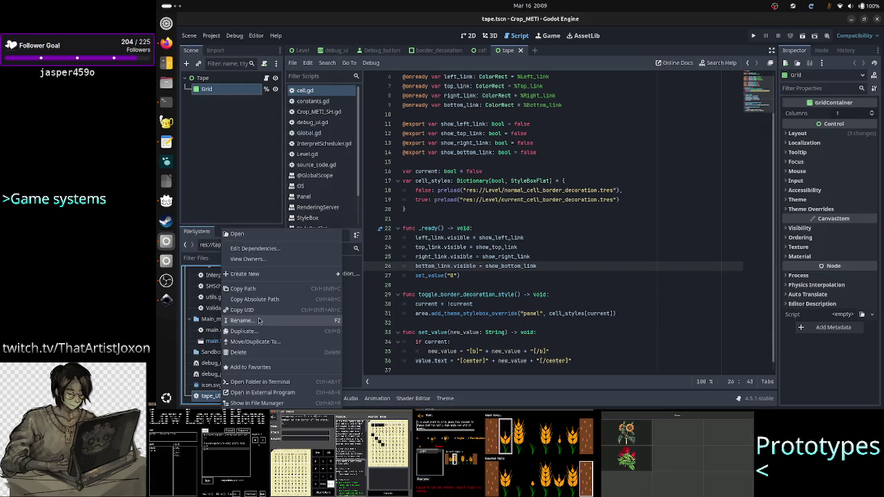
{"action": "left_click", "coordinate": [258, 342]}
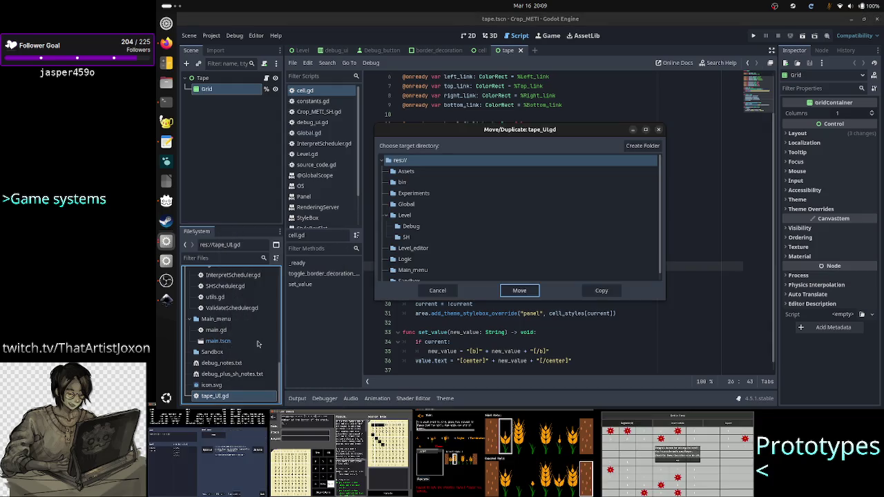
{"action": "left_click", "coordinate": [416, 218]}
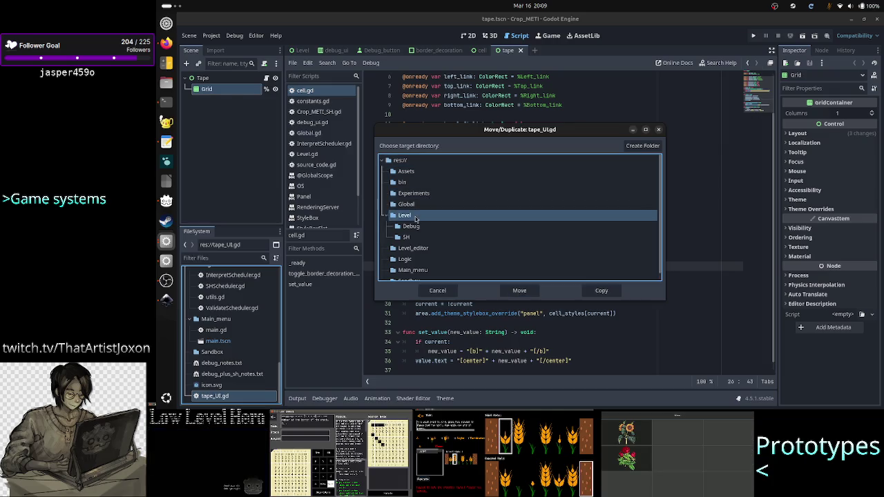
{"action": "left_click", "coordinate": [520, 290]}
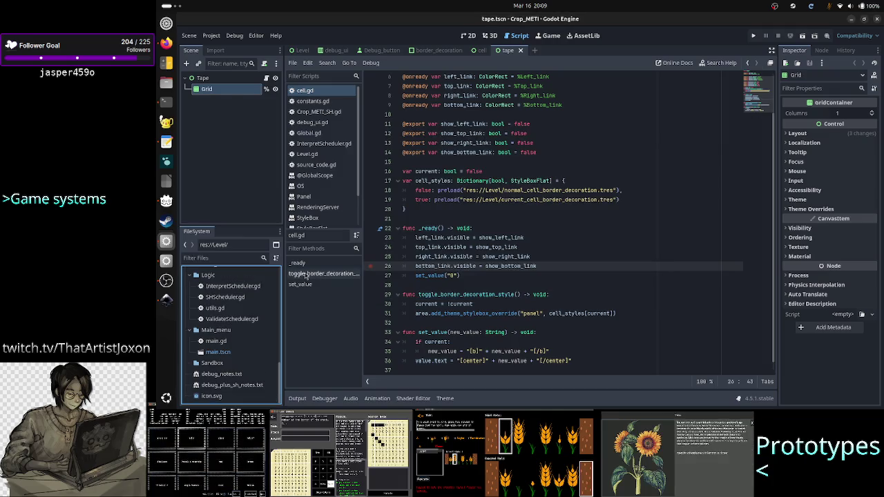
{"action": "left_click", "coordinate": [247, 144]}
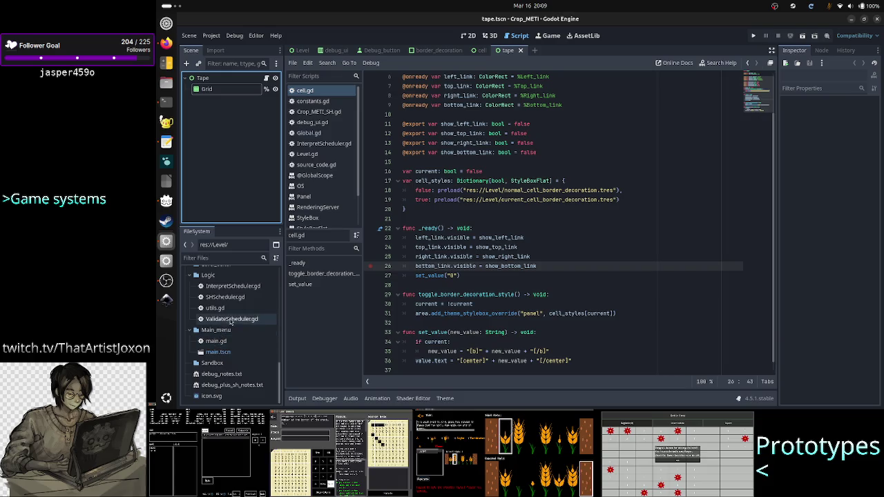
{"action": "scroll", "coordinate": [228, 339], "scroll_direction": "up", "scroll_amount": 5}
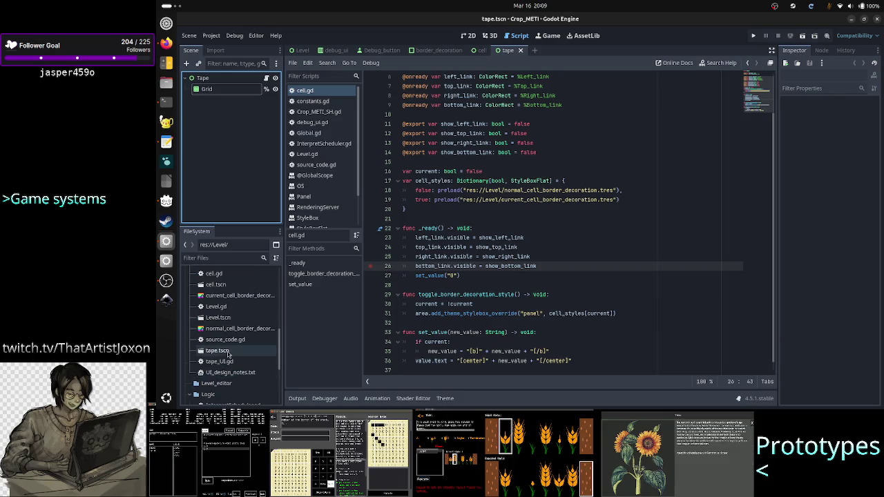
Open tape_UI.gd in the script editor and place the cursor on its last line
{"action": "double_click", "coordinate": [230, 361]}
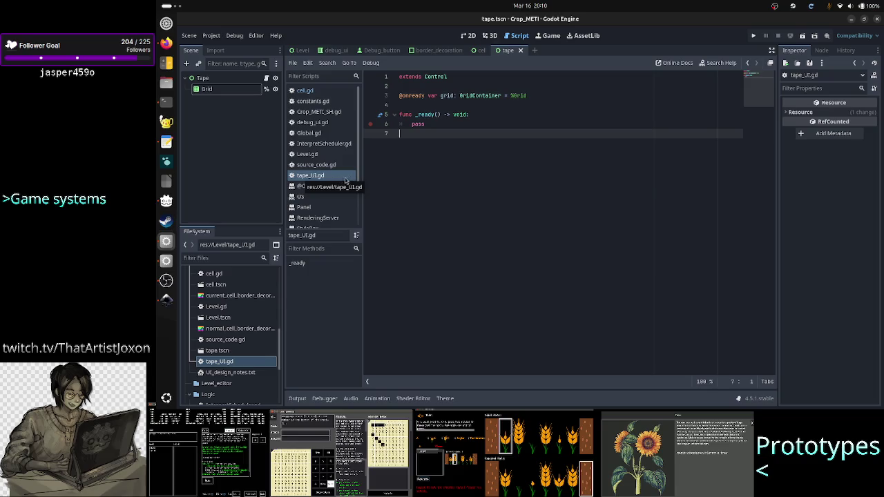
{"action": "key", "text": "alt+Tab"}
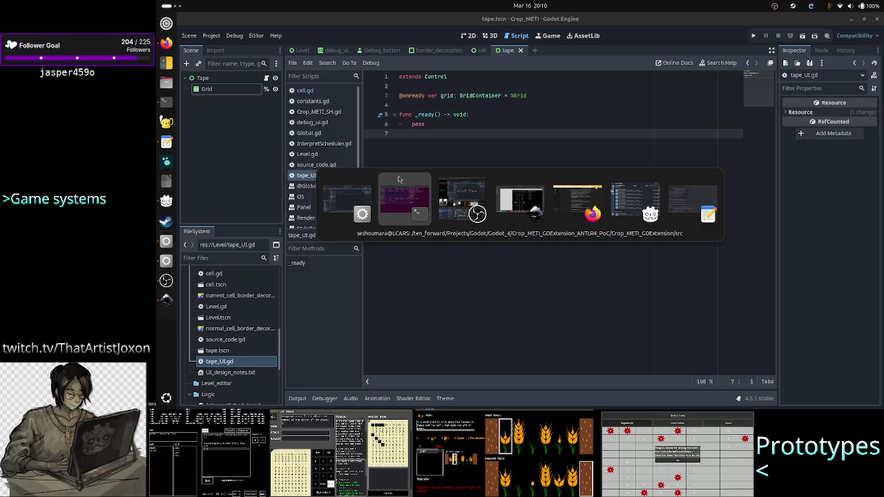
{"action": "key", "text": "Tab"}
{"action": "key", "text": "Tab"}
{"action": "key", "text": "Tab"}
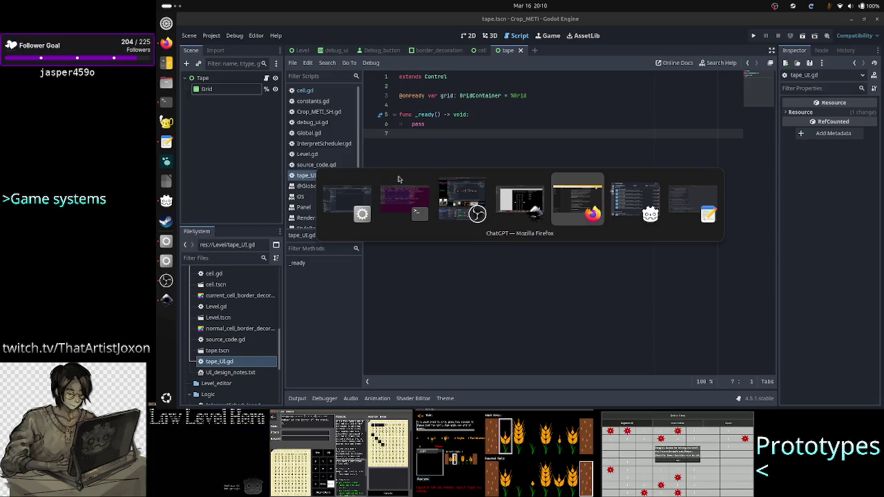
{"action": "key", "text": "alt+Tab"}
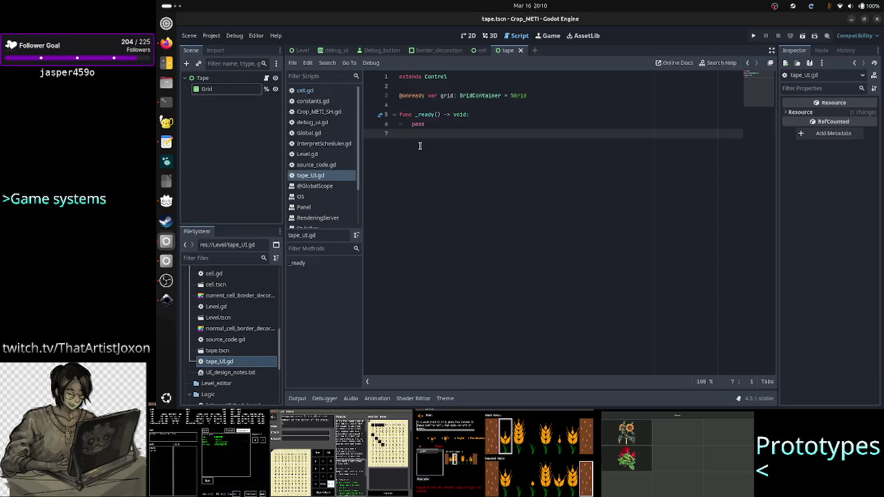
{"action": "left_click", "coordinate": [472, 103]}
{"action": "left_click", "coordinate": [456, 146]}
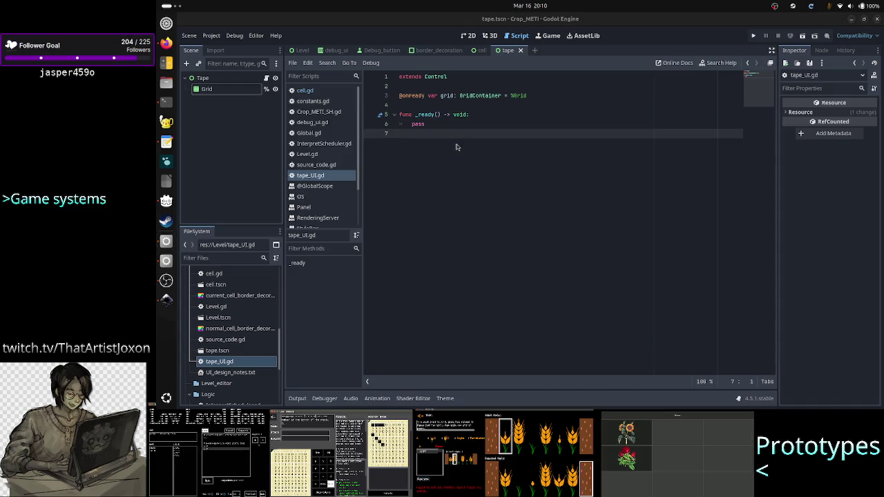
{"action": "key", "text": "alt+Tab"}
{"action": "key", "text": "alt+Tab"}
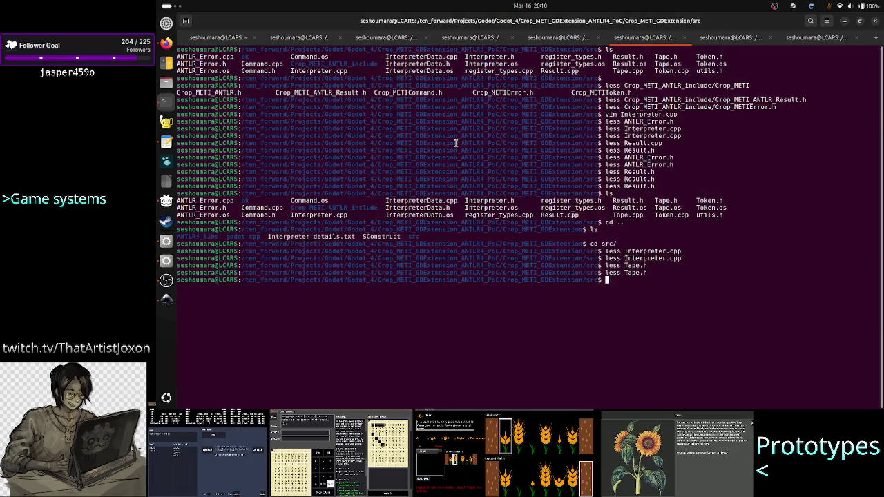
View the Tape.h header with less in the terminal, then return to Godot
{"action": "key", "text": "Return"}
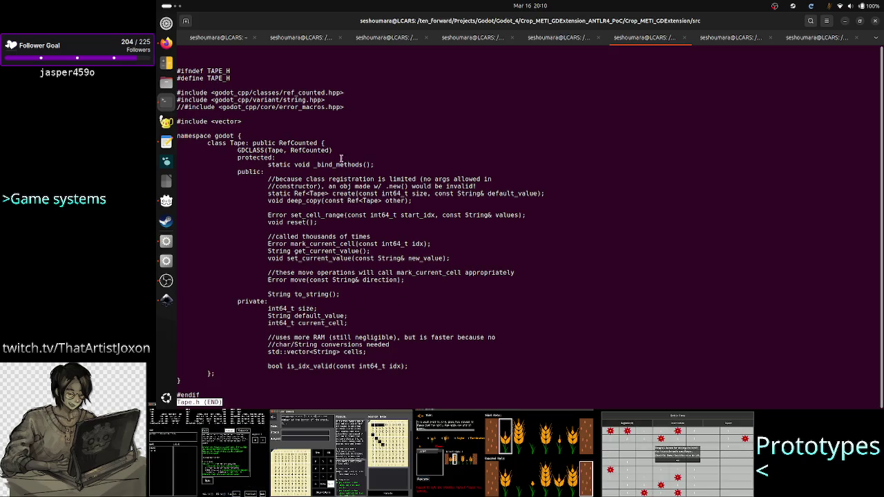
{"action": "key", "text": "alt+Tab"}
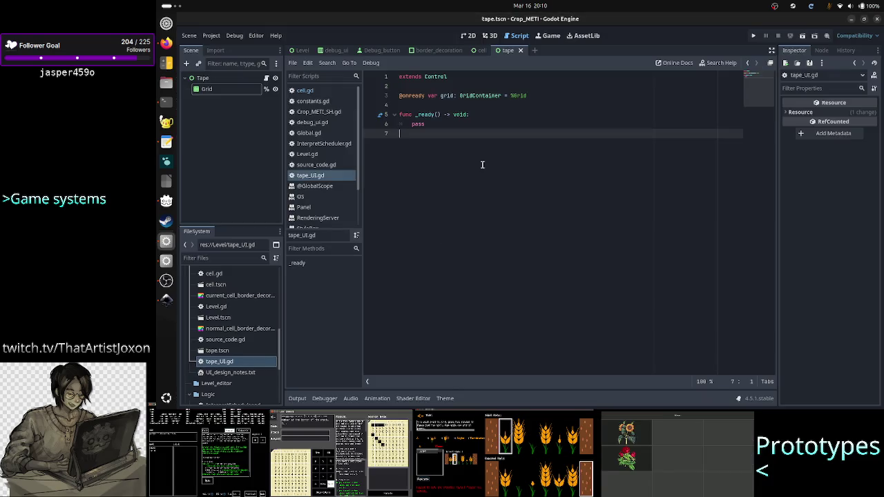
Type a 'var Ctape: Tape' declaration on a new line 5 in tape_UI.gd
{"action": "key", "text": "Up"}
{"action": "key", "text": "Up"}
{"action": "key", "text": "Up"}
{"action": "key", "text": "Return"}
{"action": "key", "text": "Return"}
{"action": "key", "text": "Up"}
{"action": "type", "text": "var tape:"}
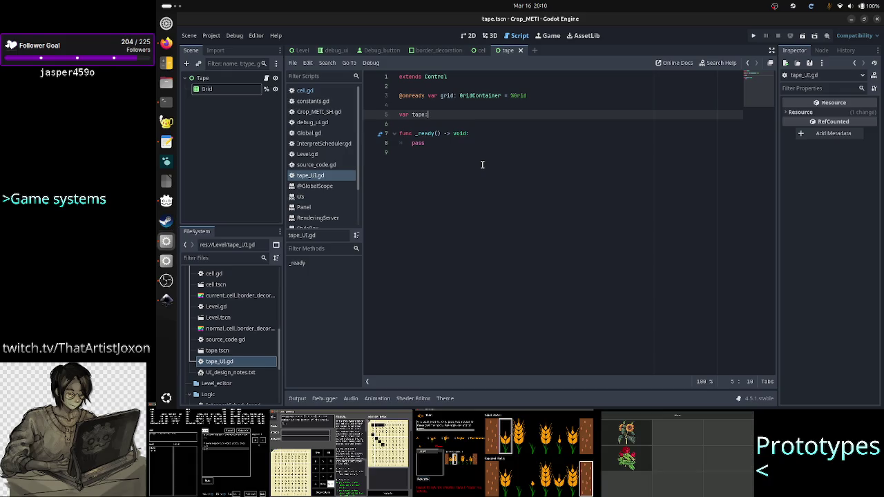
{"action": "key", "text": "BackSpace"}
{"action": "key", "text": "BackSpace"}
{"action": "key", "text": "BackSpace"}
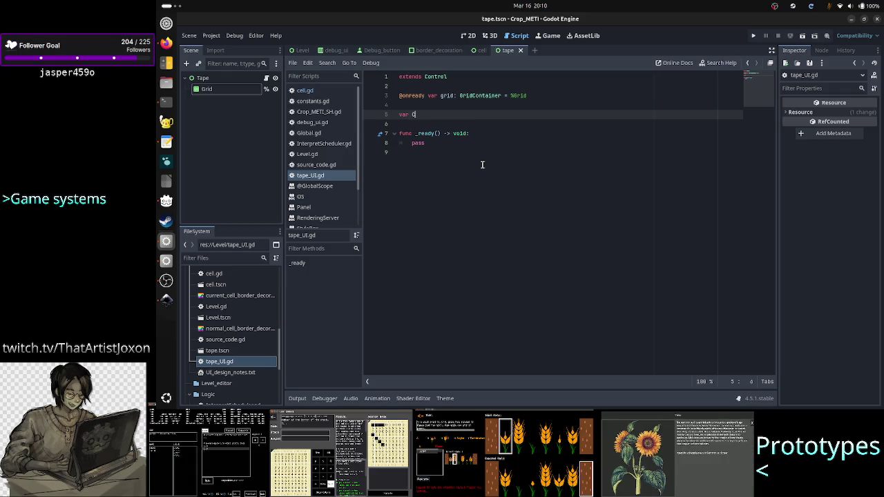
{"action": "type", "text": "e"}
{"action": "key", "text": "BackSpace"}
{"action": "key", "text": "BackSpace"}
{"action": "key", "text": "BackSpace"}
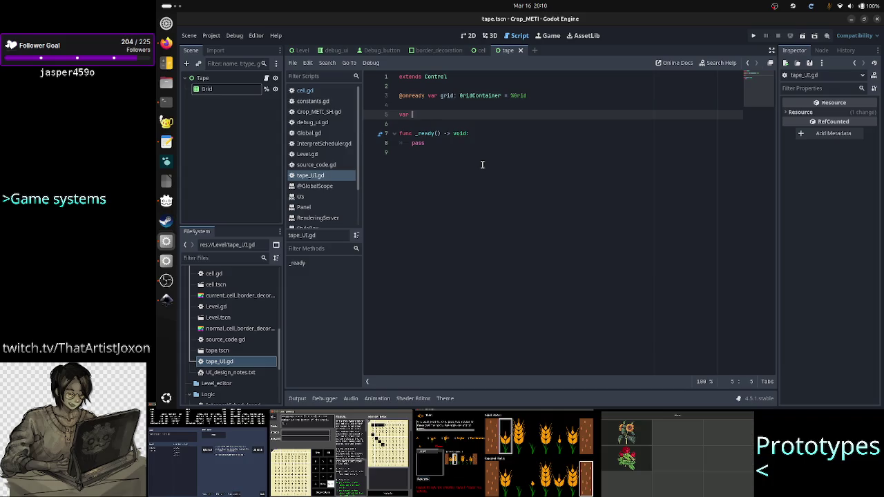
{"action": "type", "text": "Ctape"}
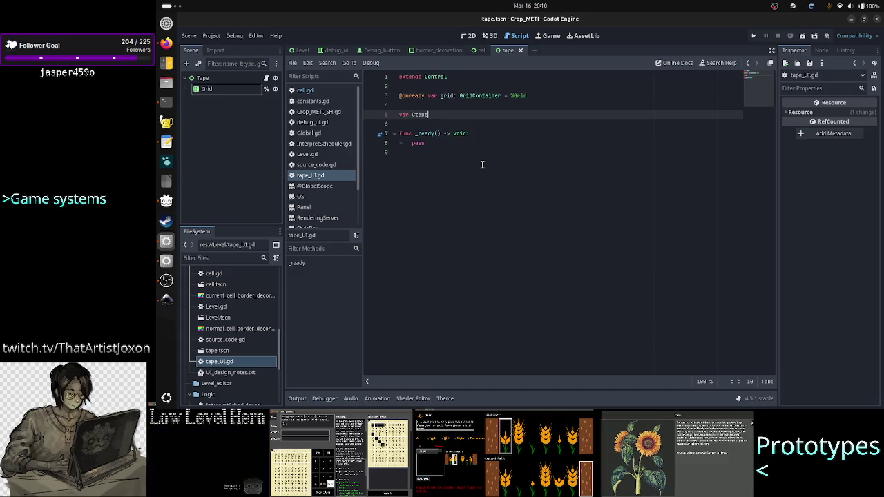
{"action": "type", "text": ": T"}
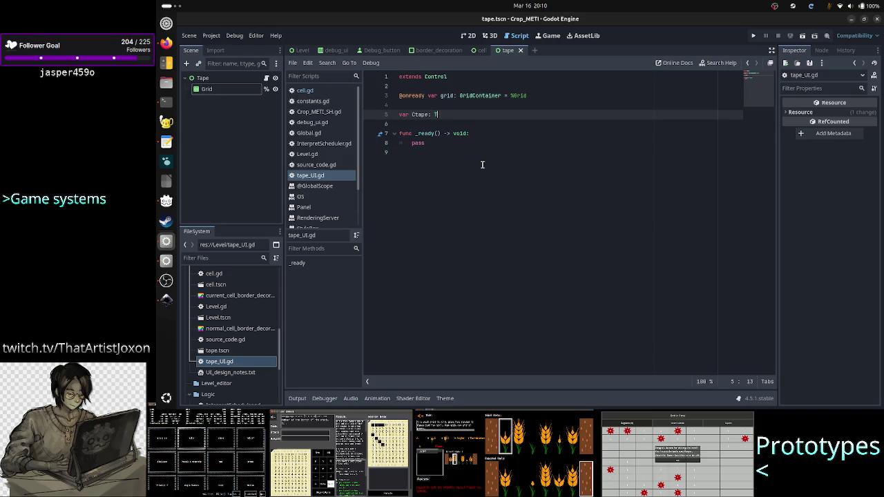
{"action": "type", "text": "ape"}
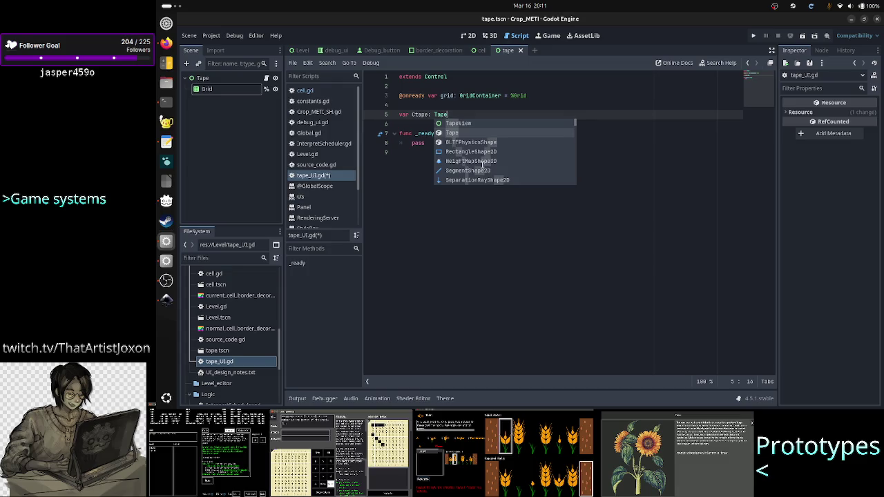
Delete the Ctape declaration line again and save tape_UI.gd
{"action": "key", "text": "Escape"}
{"action": "key", "text": "Up"}
{"action": "key", "text": "shift+Down"}
{"action": "key", "text": "shift+Down"}
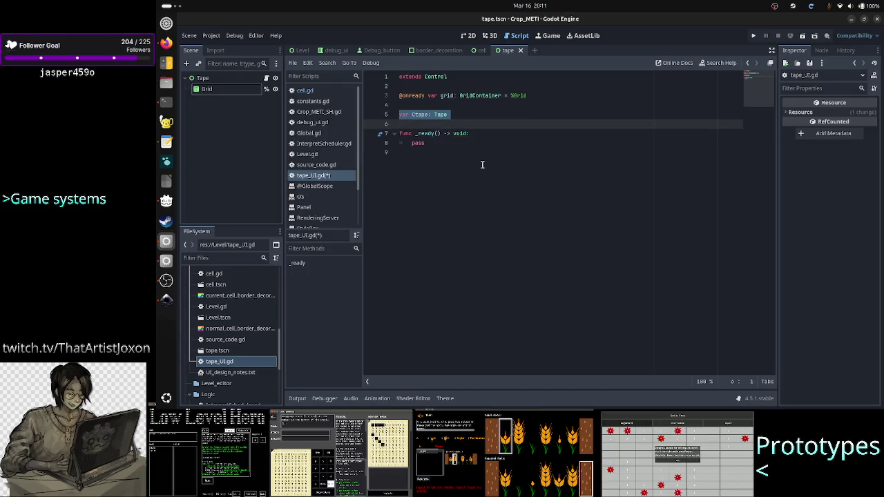
{"action": "key", "text": "BackSpace"}
{"action": "key", "text": "BackSpace"}
{"action": "key", "text": "ctrl+s"}
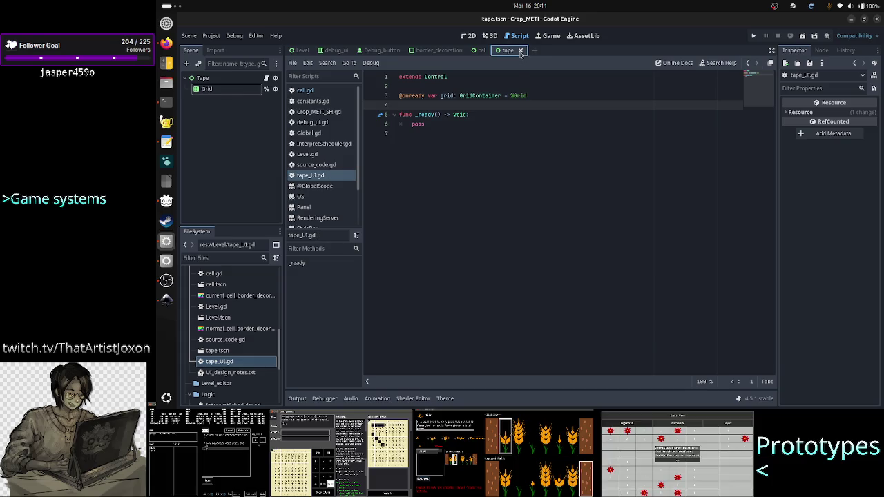
Rename tape.tscn to Tape_UI.tscn in the FileSystem dock
{"action": "left_click", "coordinate": [481, 49]}
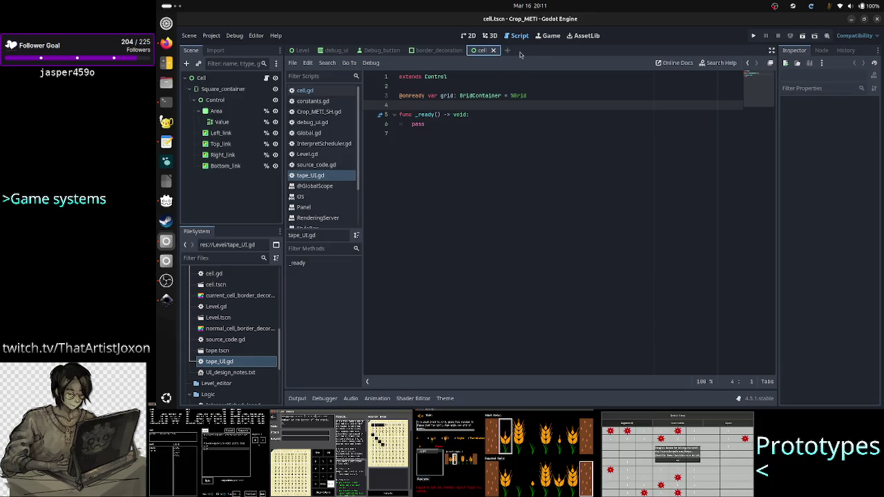
{"action": "right_click", "coordinate": [240, 353]}
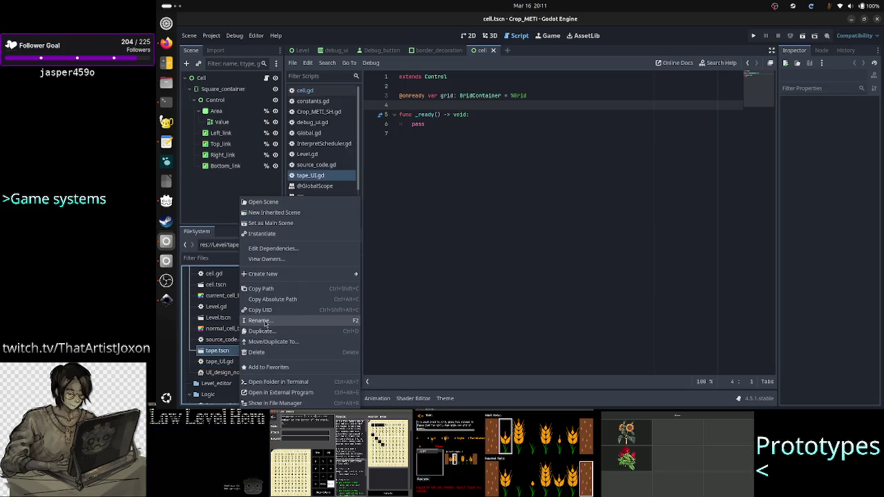
{"action": "left_click", "coordinate": [266, 324]}
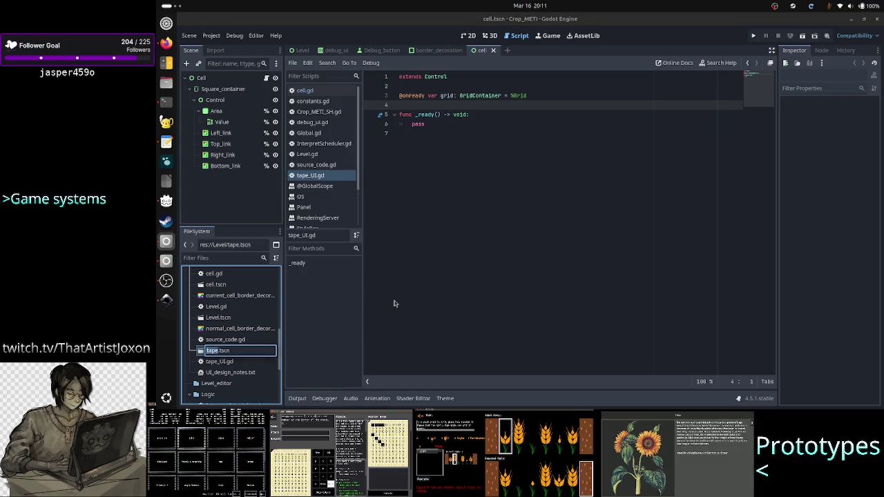
{"action": "type", "text": "Tape_UI"}
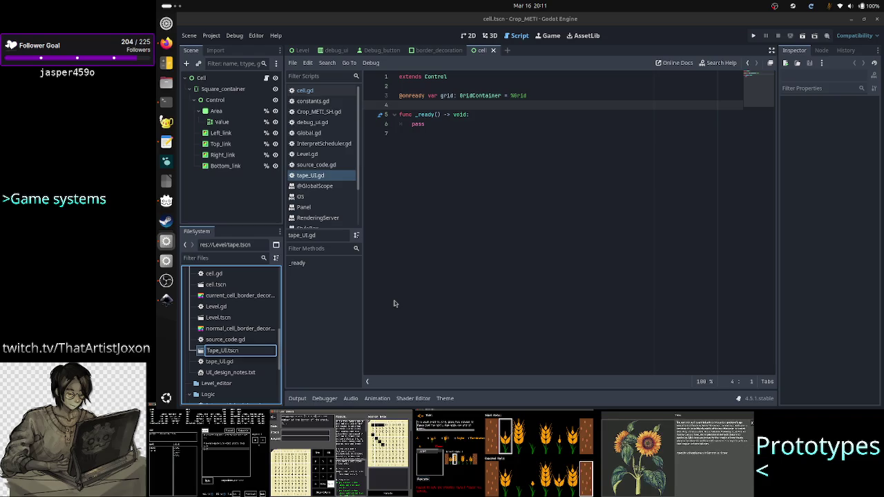
{"action": "key", "text": "Return"}
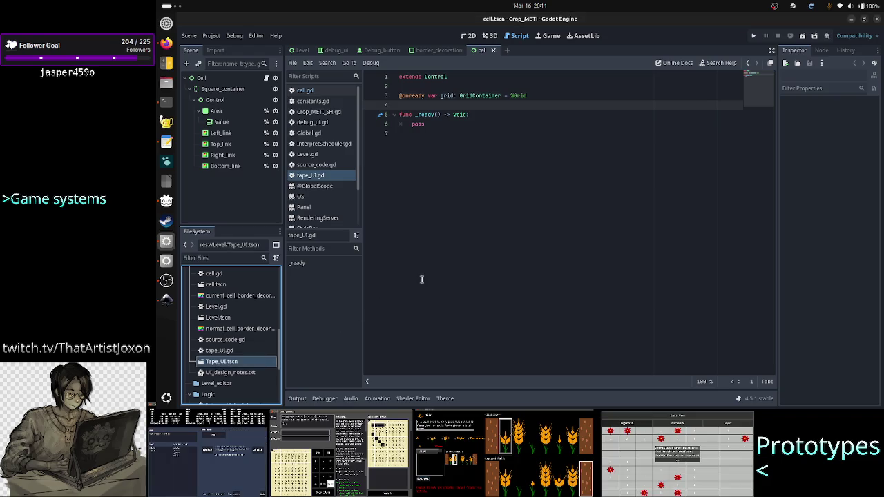
Close the cell scene tab, rename cell.tscn to Cell.tscn, and open the Cell scene
{"action": "left_click", "coordinate": [493, 50]}
{"action": "scroll", "coordinate": [236, 329], "scroll_direction": "up", "scroll_amount": 1}
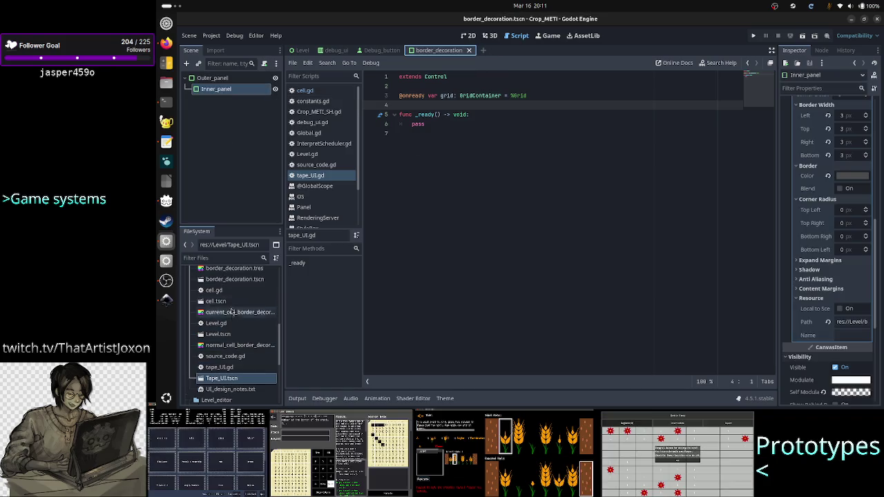
{"action": "left_click", "coordinate": [228, 294]}
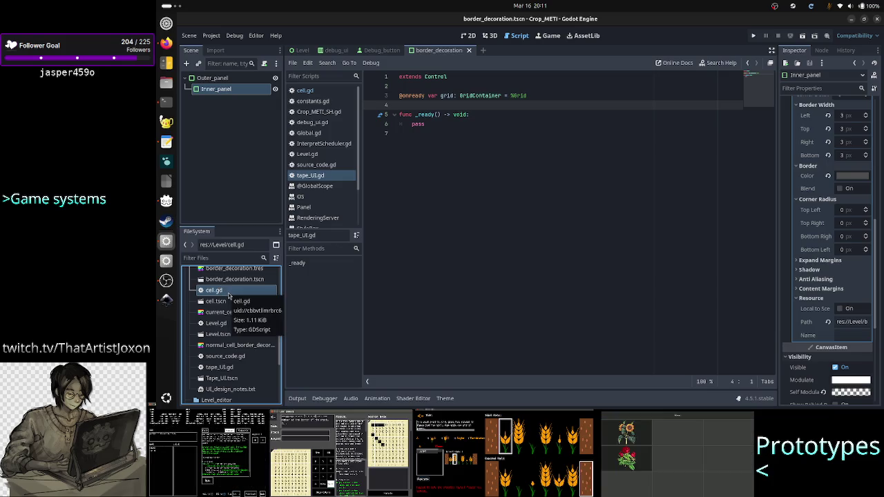
{"action": "left_click", "coordinate": [228, 302]}
{"action": "right_click", "coordinate": [230, 302]}
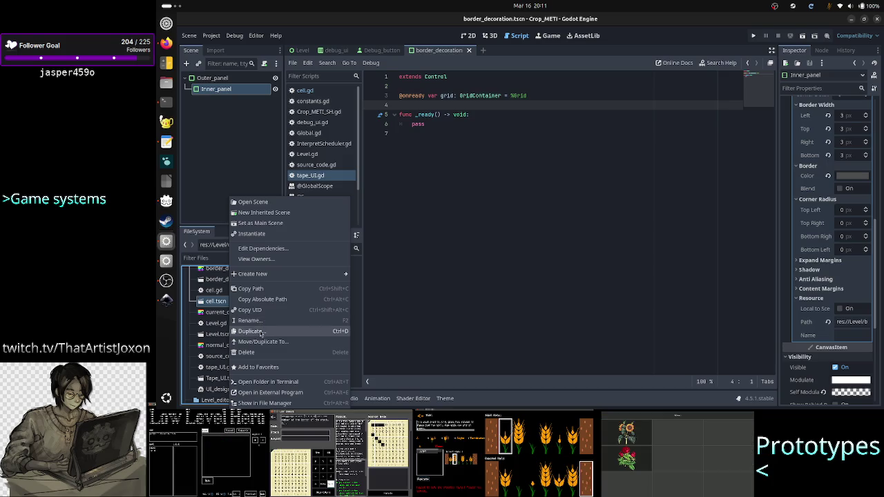
{"action": "left_click", "coordinate": [257, 321]}
{"action": "type", "text": "Cell"}
{"action": "key", "text": "Return"}
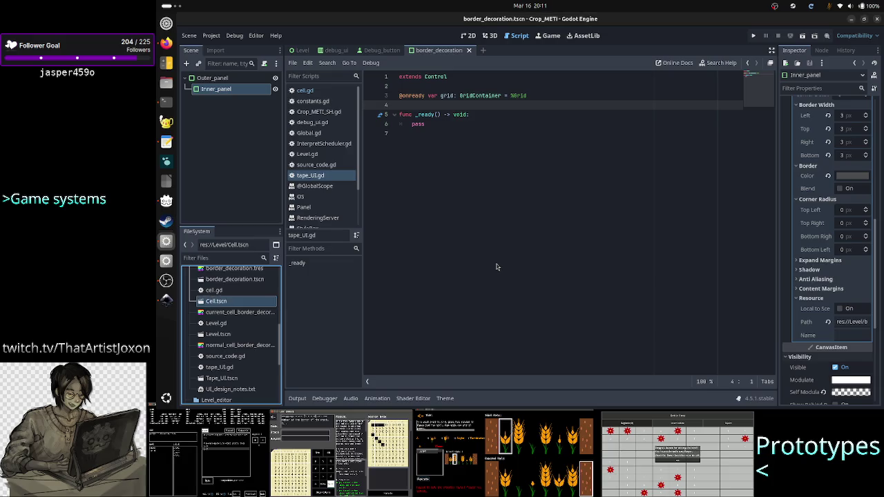
{"action": "double_click", "coordinate": [225, 305]}
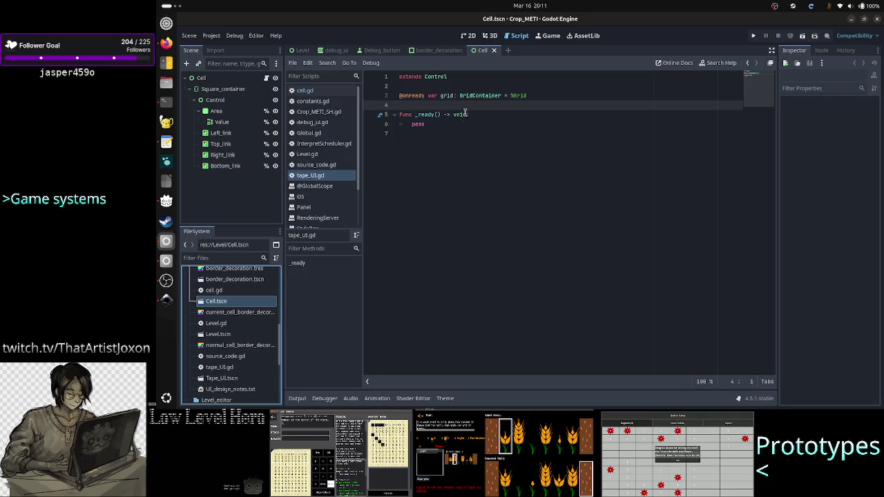
Revert Show Bottom Link to off on the Cell root node and save the Cell scene
{"action": "left_click", "coordinate": [469, 36]}
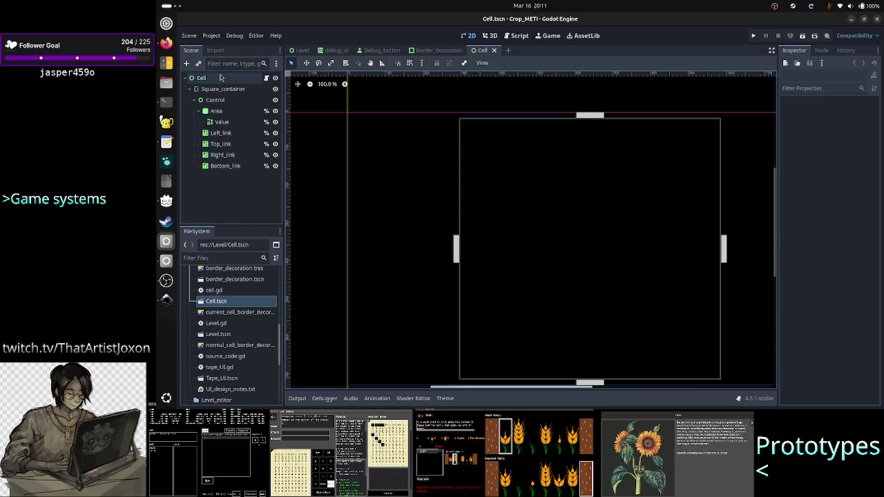
{"action": "left_click", "coordinate": [220, 78]}
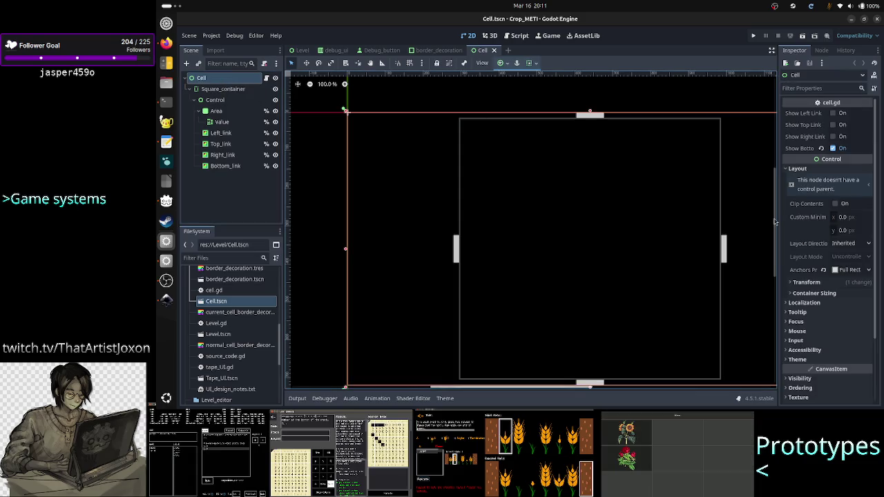
{"action": "left_click", "coordinate": [822, 149]}
{"action": "key", "text": "ctrl+s"}
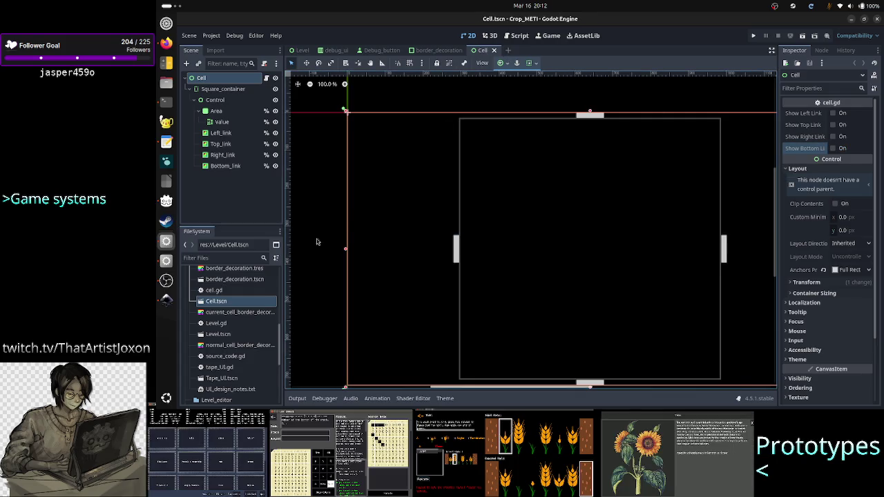
Open the Tape_UI scene and its tape_UI.gd script from the Grid node
{"action": "double_click", "coordinate": [235, 378]}
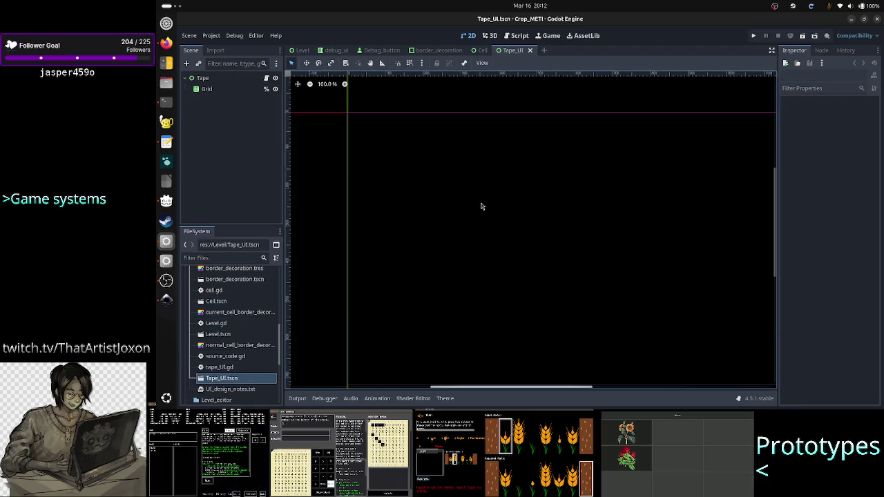
{"action": "left_click", "coordinate": [217, 90]}
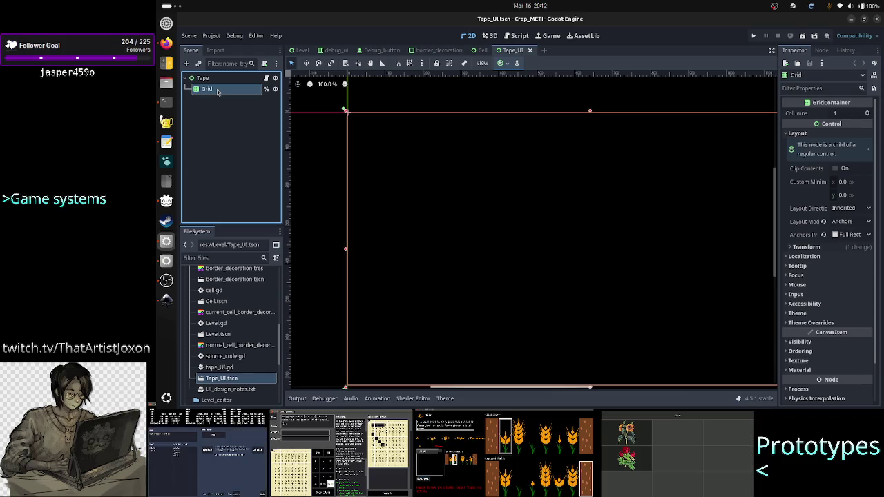
{"action": "left_click", "coordinate": [266, 78]}
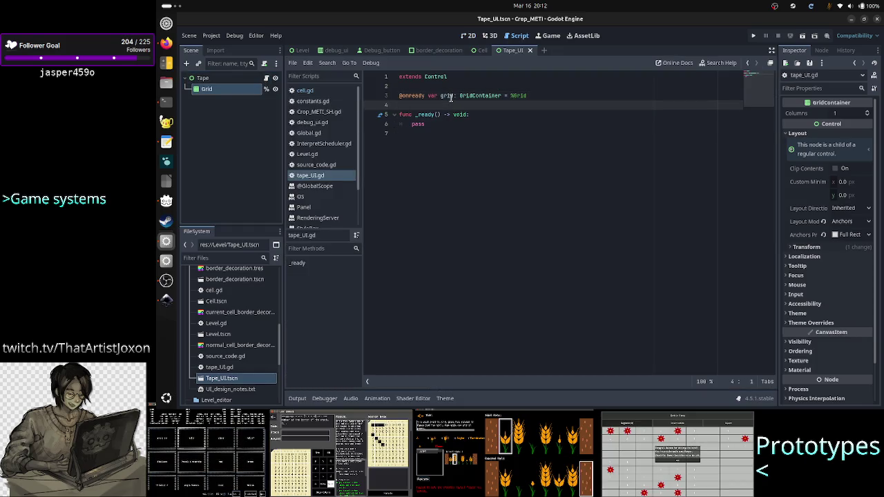
Add a comment about the C++ Tape and start a 'var tape: Tape =' line below it
{"action": "key", "text": "Return"}
{"action": "key", "text": "Return"}
{"action": "key", "text": "Up"}
{"action": "type", "text": "oes this n"}
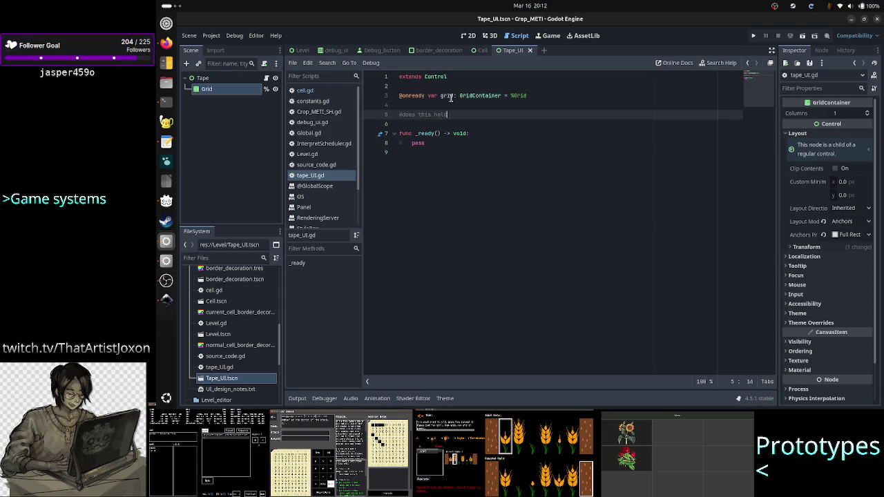
{"action": "type", "text": "ld a "}
{"action": "type", "text": "r"}
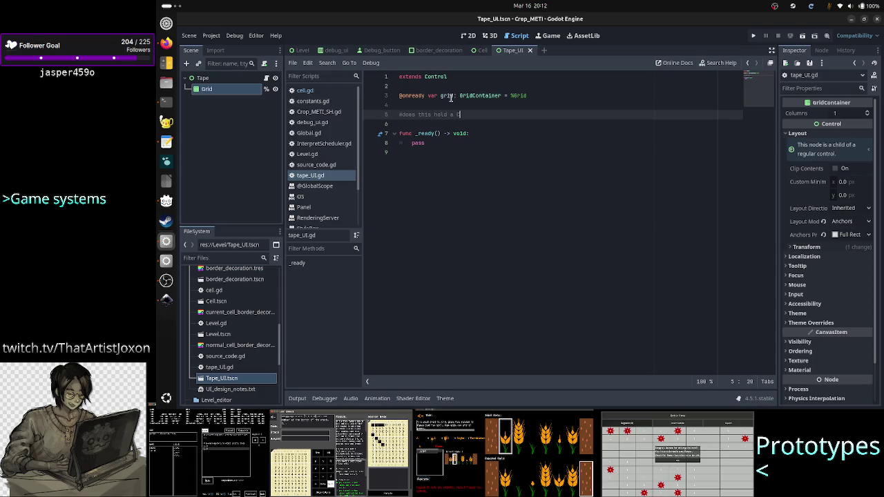
{"action": "type", "text": "Tape?"}
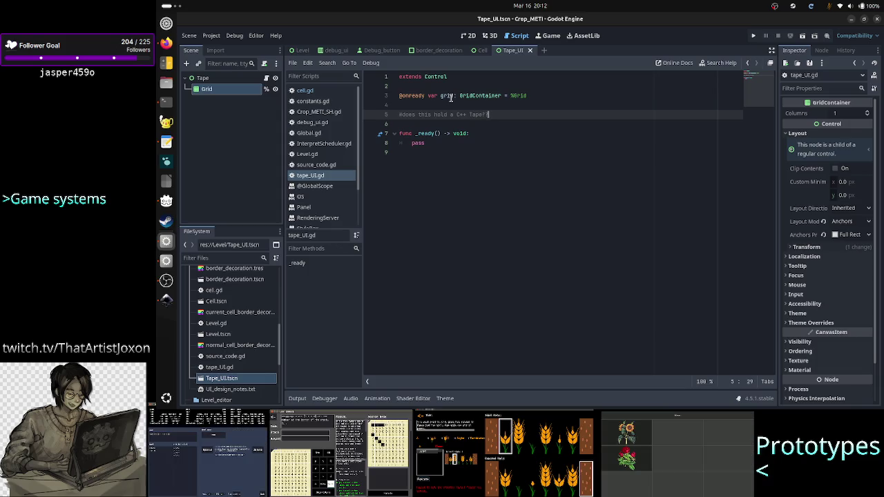
{"action": "key", "text": "Return"}
{"action": "type", "text": "var t"}
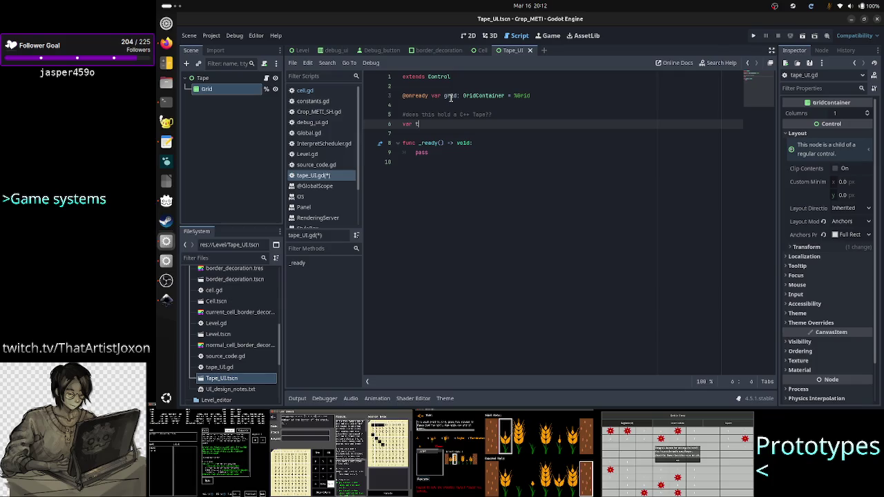
{"action": "type", "text": "ape"}
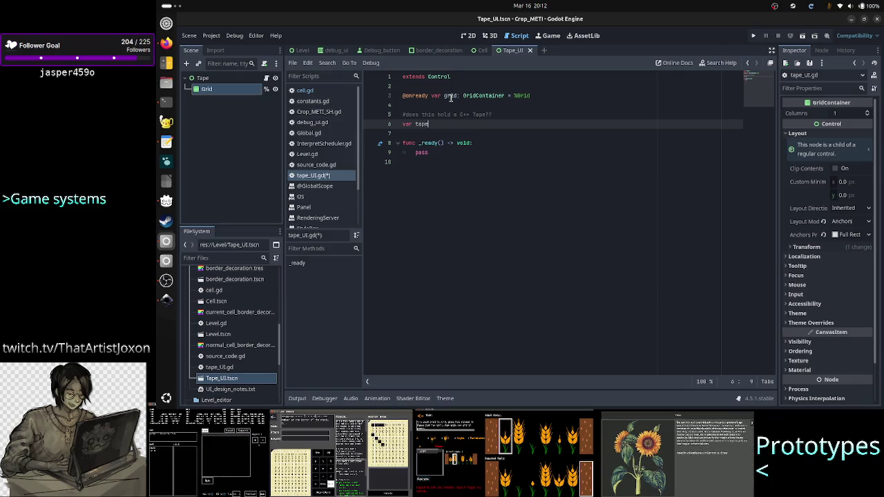
{"action": "type", "text": "_sdat"}
{"action": "key", "text": "BackSpace"}
{"action": "key", "text": "BackSpace"}
{"action": "key", "text": "BackSpace"}
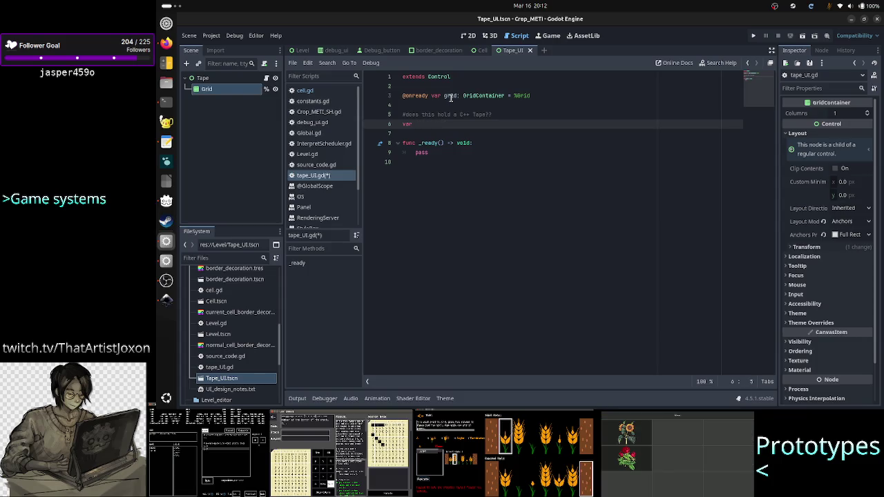
{"action": "type", "text": "Ta"}
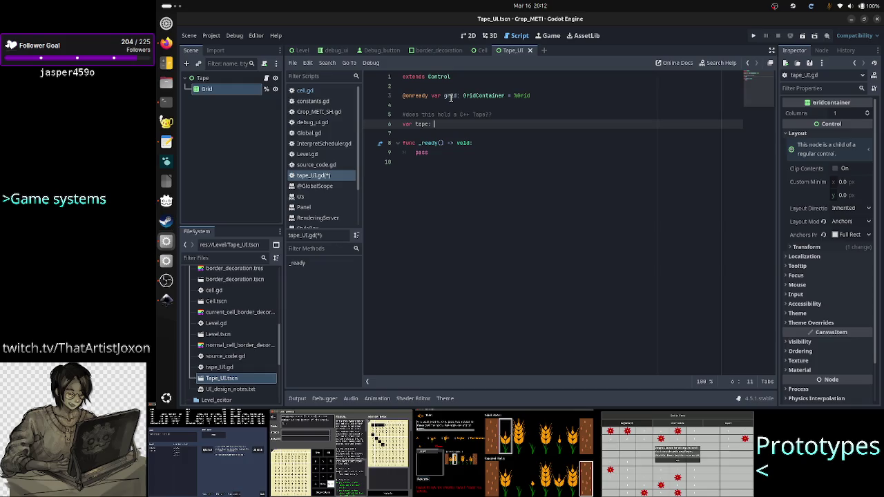
{"action": "type", "text": "pe "}
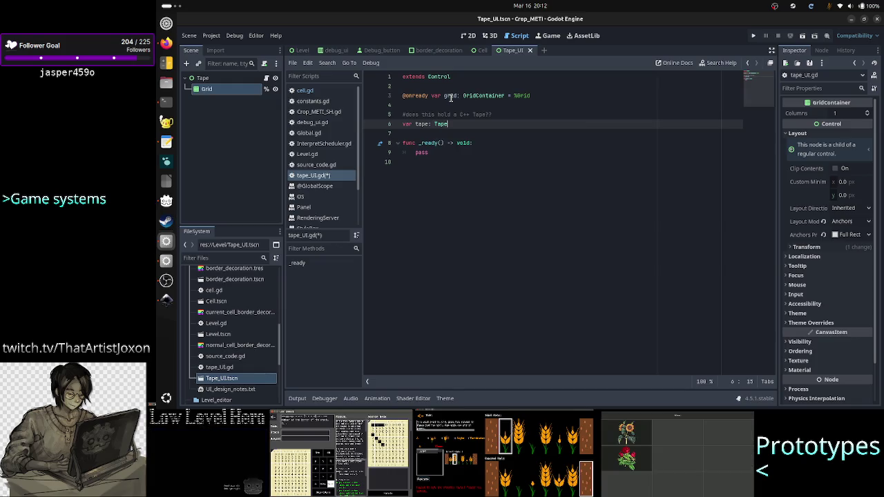
{"action": "type", "text": "="}
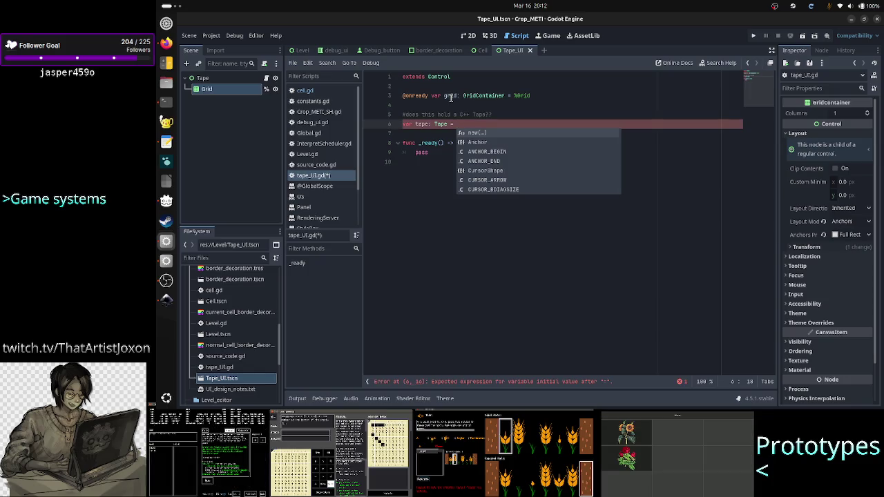
Check Tape's create() signature in tape.h, try Tape.create() as initializer, then remove it
{"action": "key", "text": "alt+Tab"}
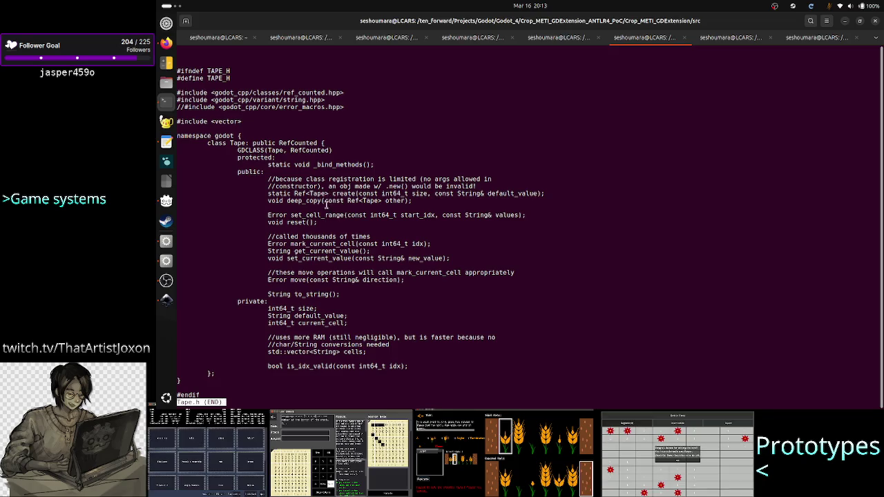
{"action": "left_click_drag", "start_coordinate": [333, 194], "coordinate": [397, 194]}
{"action": "left_click", "coordinate": [394, 194]}
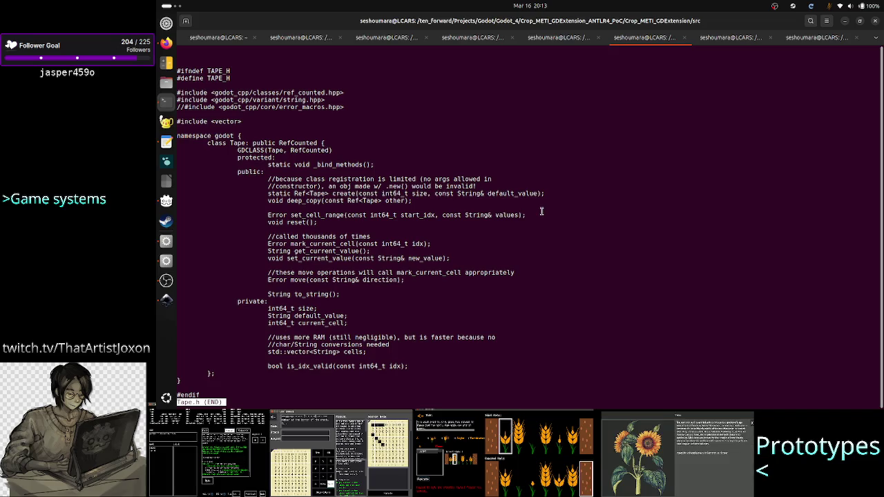
{"action": "key", "text": "alt+Tab"}
{"action": "type", "text": "Tape"}
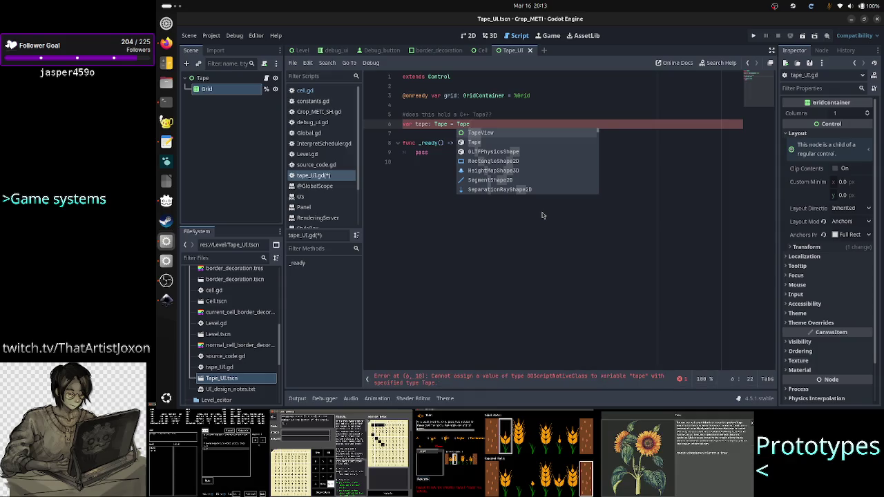
{"action": "type", "text": "::"}
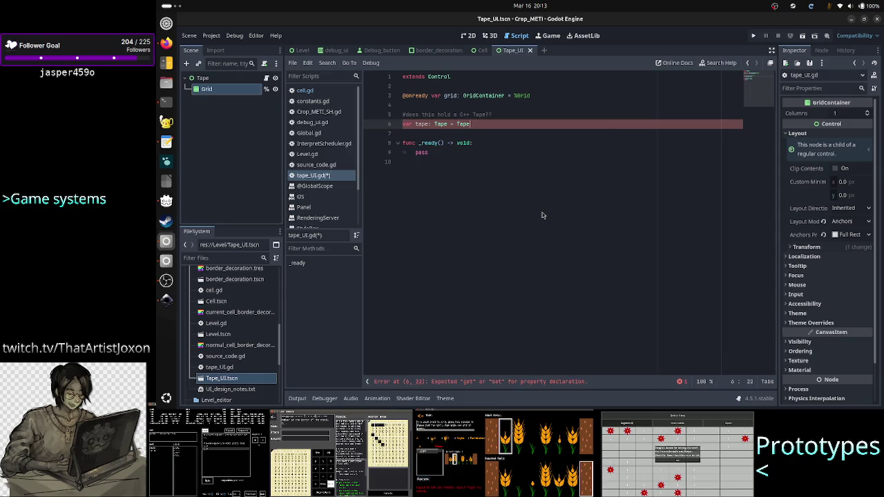
{"action": "type", "text": "::"}
{"action": "type", "text": "te"}
{"action": "key", "text": "Return"}
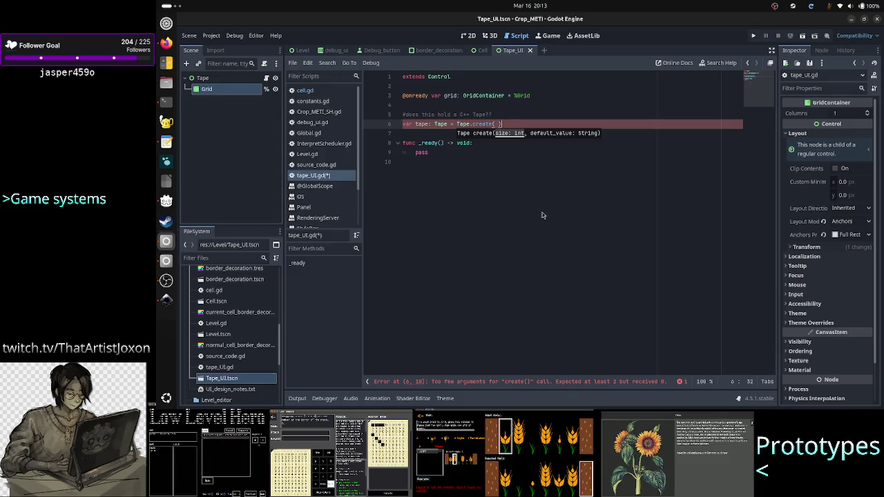
{"action": "key", "text": "BackSpace"}
{"action": "key", "text": "BackSpace"}
{"action": "key", "text": "BackSpace"}
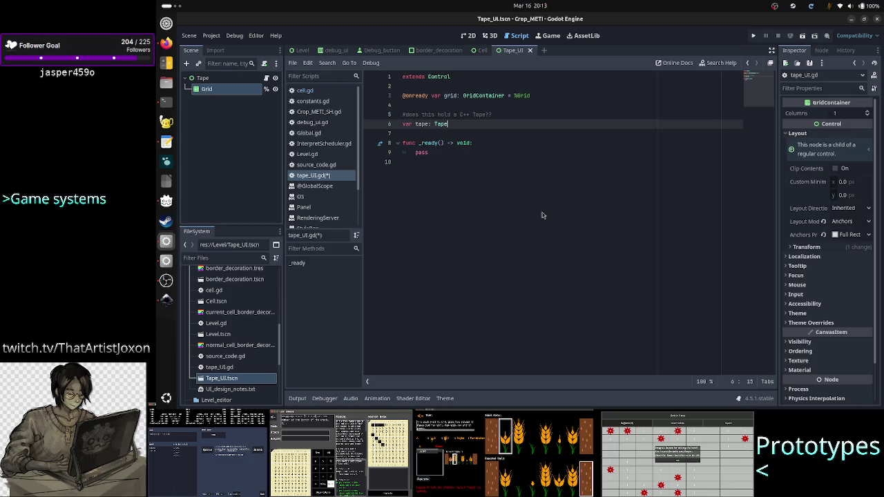
Append 'If so, the default construction isn't valid, use create()!!' to the line 5 comment
{"action": "key", "text": "Up"}
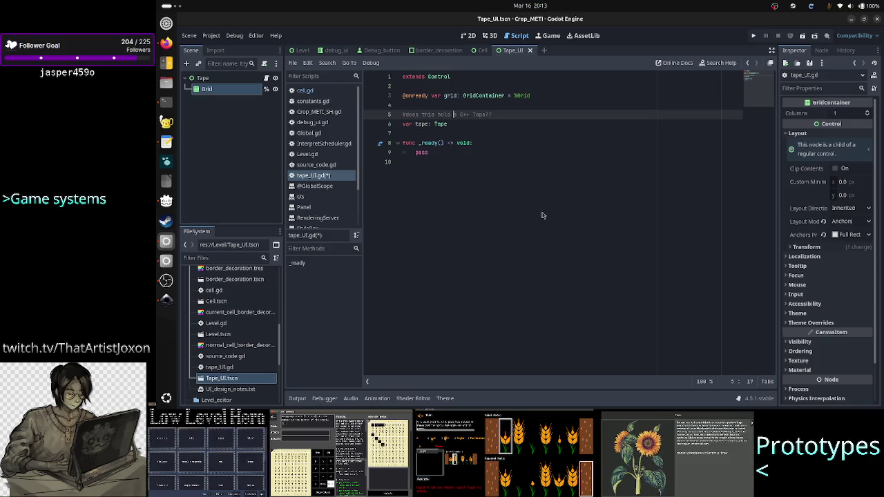
{"action": "key", "text": "End"}
{"action": "type", "text": "I"}
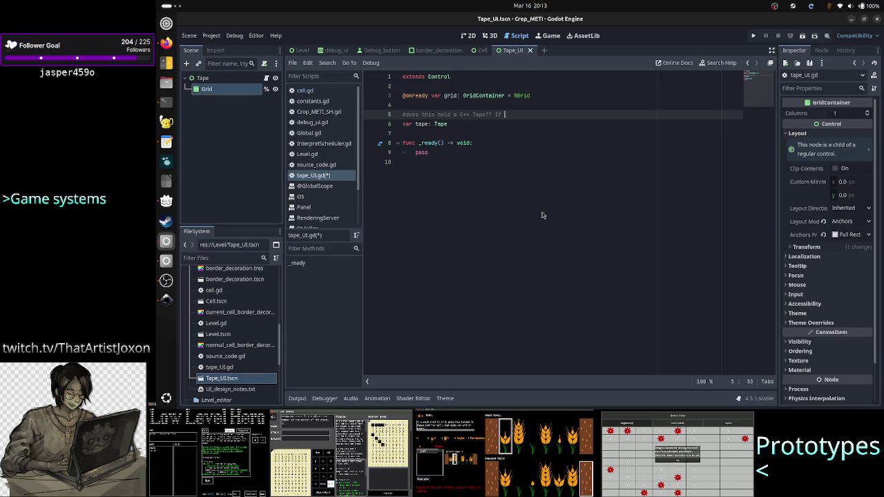
{"action": "type", "text": ", the"}
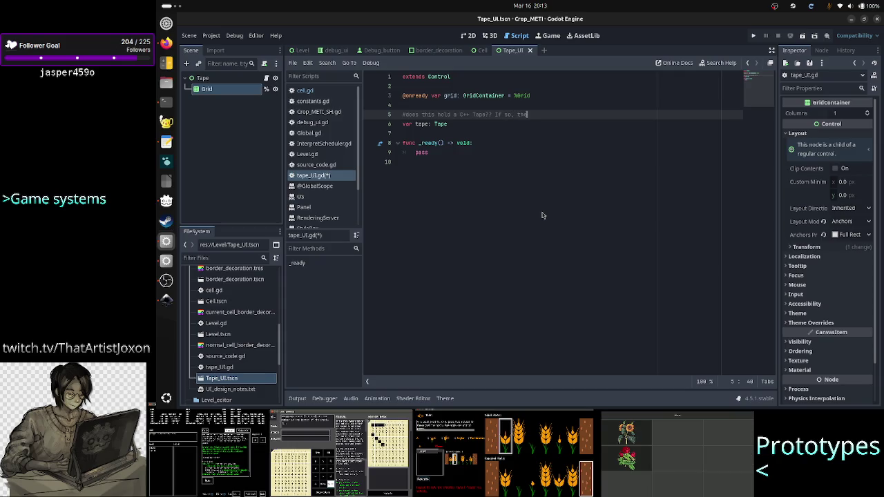
{"action": "type", "text": " de"}
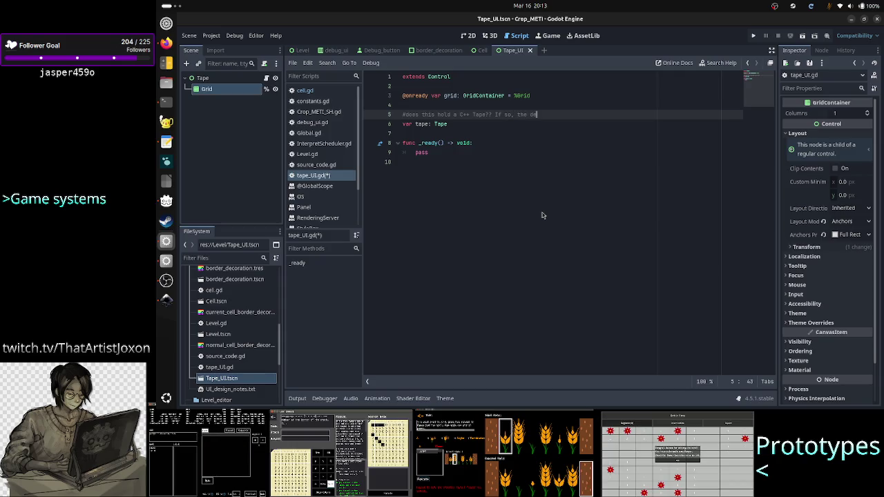
{"action": "type", "text": "falt"}
{"action": "type", "text": "struction i"}
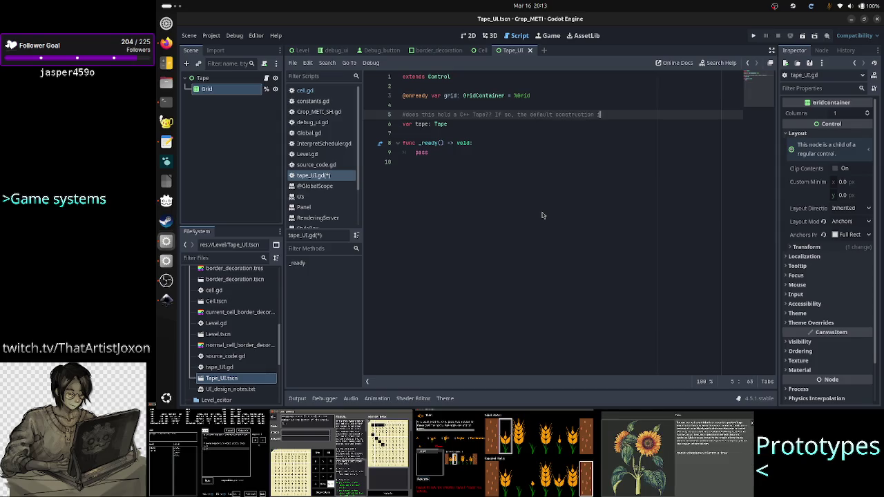
{"action": "type", "text": "sn'"}
{"action": "type", "text": "d."}
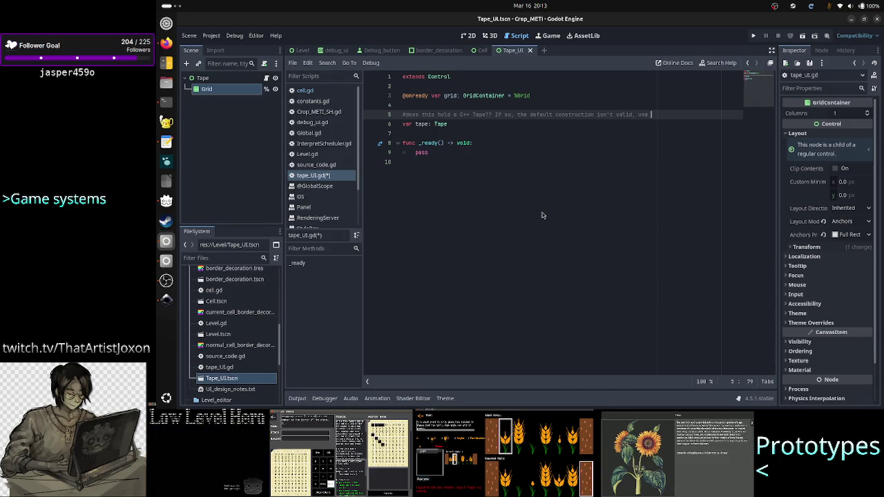
{"action": "key", "text": "alt+Tab"}
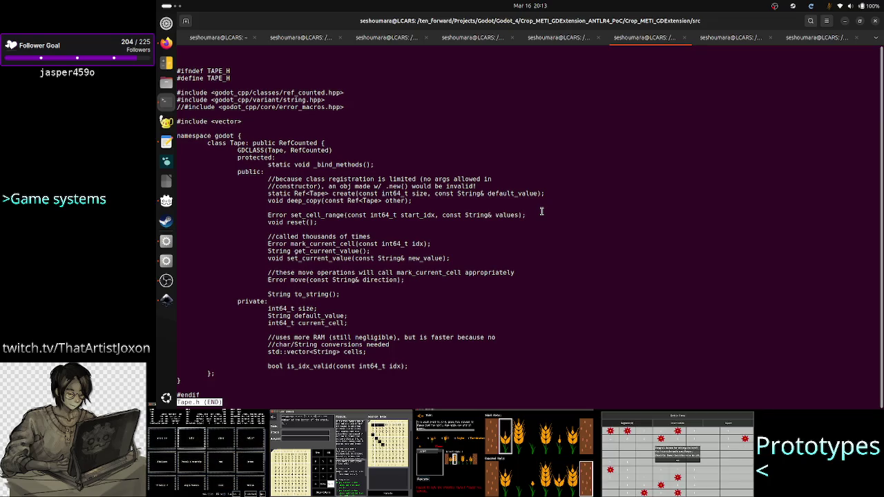
{"action": "key", "text": "alt+Tab"}
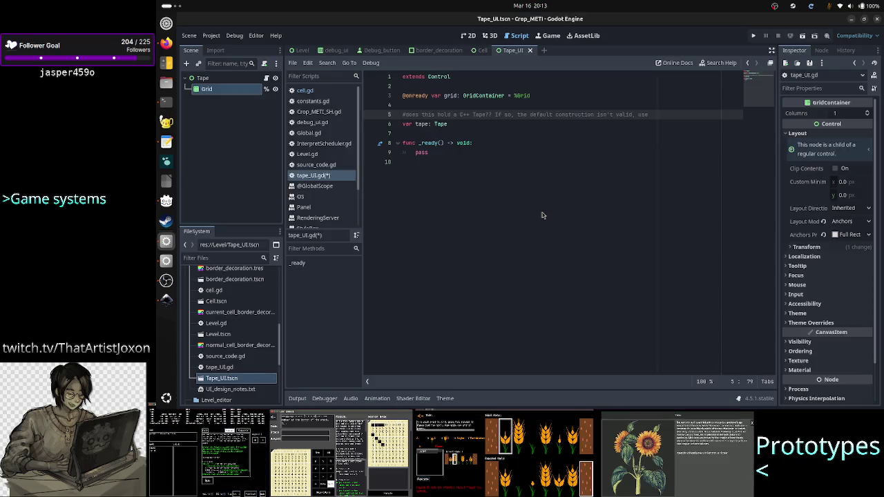
{"action": "type", "text": "create()!!"}
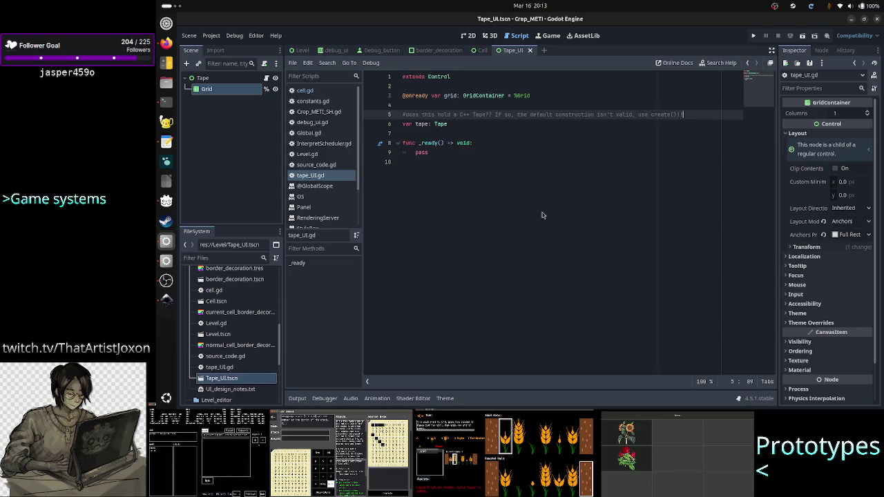
{"action": "left_click", "coordinate": [461, 201]}
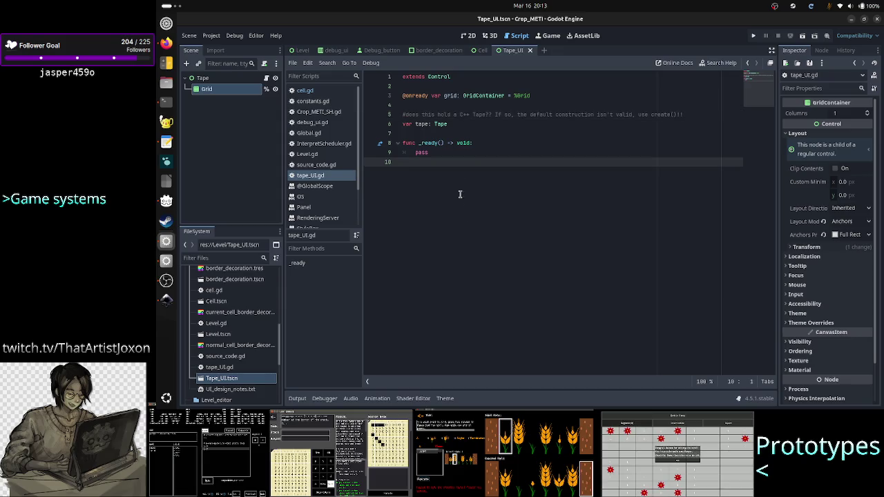
{"action": "left_click", "coordinate": [166, 43]}
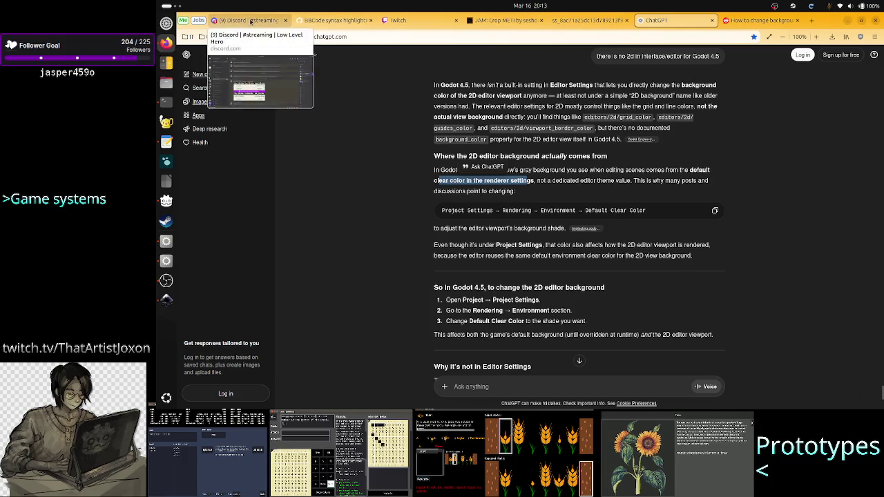
Check the Discord #streaming schedule, then show level_UI_concepts.svg in Inkscape
{"action": "left_click", "coordinate": [249, 20]}
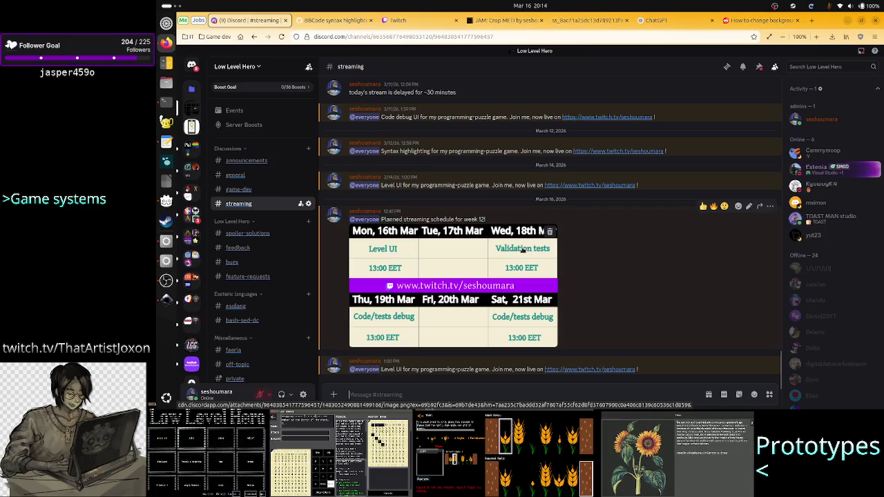
{"action": "left_click", "coordinate": [158, 308]}
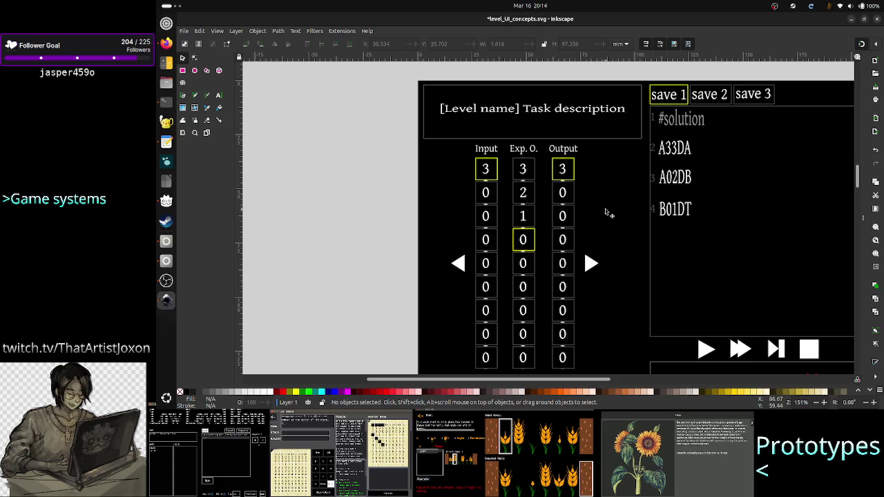
Switch between the Inkscape level UI mockup and the Discord schedule, then return to tape_UI.gd in Godot
{"action": "key", "text": "alt+Tab"}
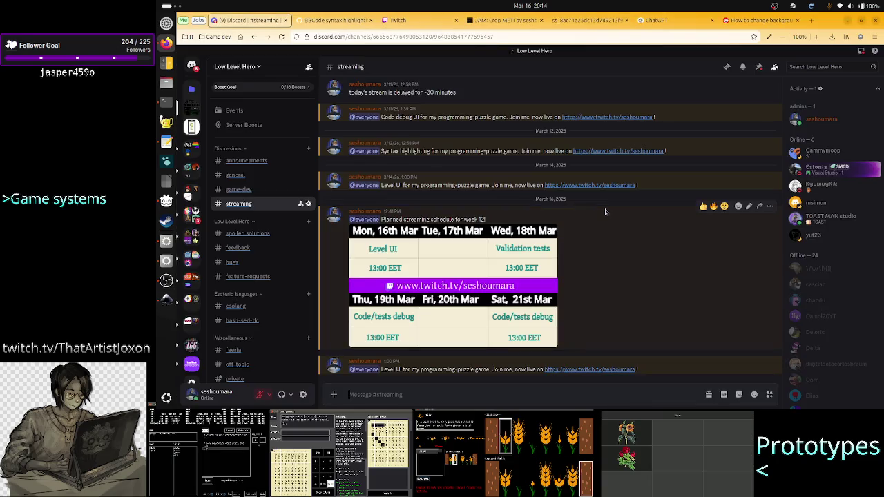
{"action": "key", "text": "alt+Tab"}
{"action": "key", "text": "alt+Tab"}
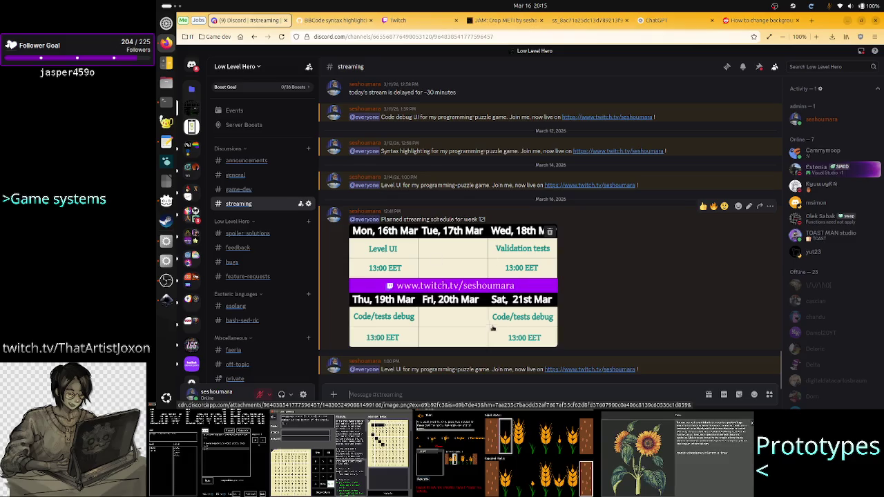
{"action": "key", "text": "alt+Tab"}
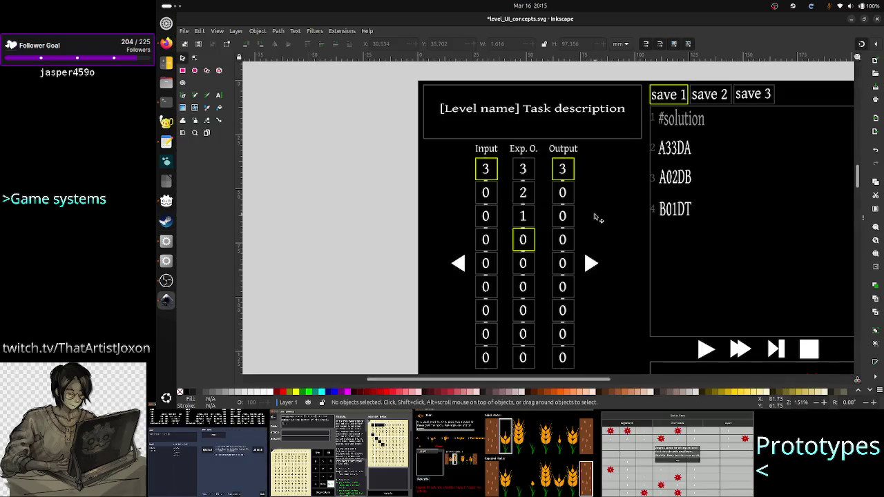
{"action": "key", "text": "alt+Tab"}
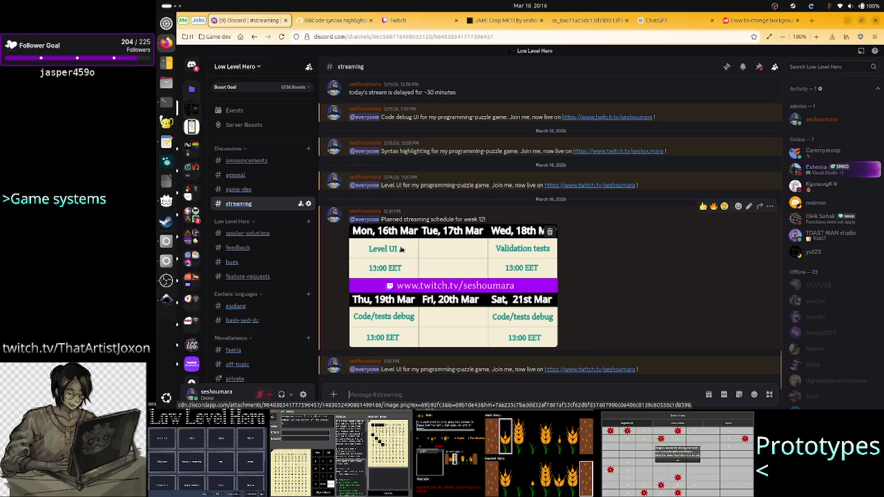
{"action": "key", "text": "alt+Tab"}
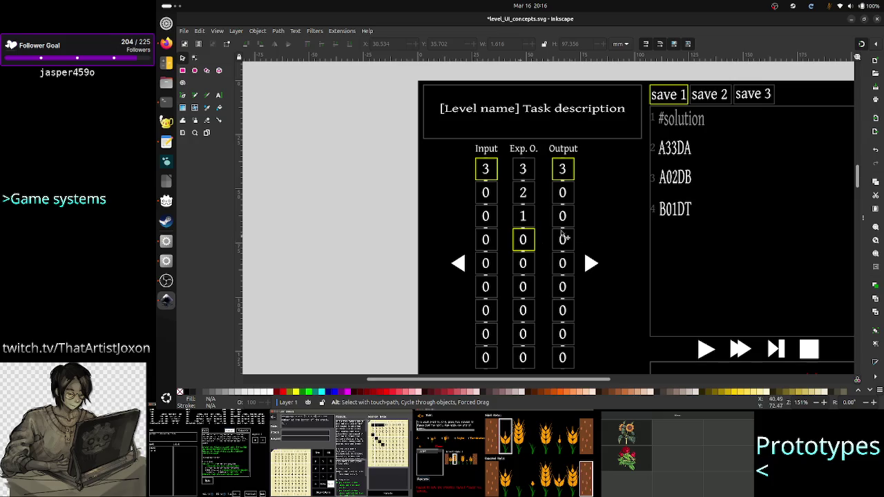
{"action": "key", "text": "alt+Tab"}
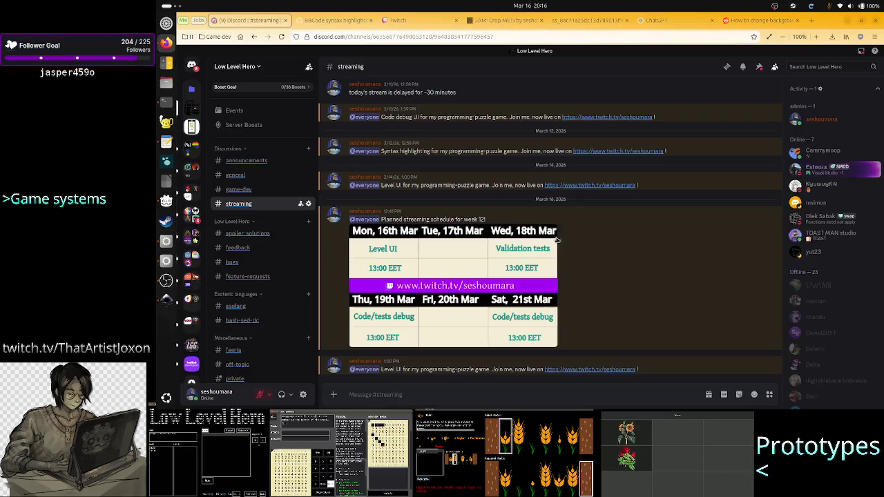
{"action": "key", "text": "alt+Tab"}
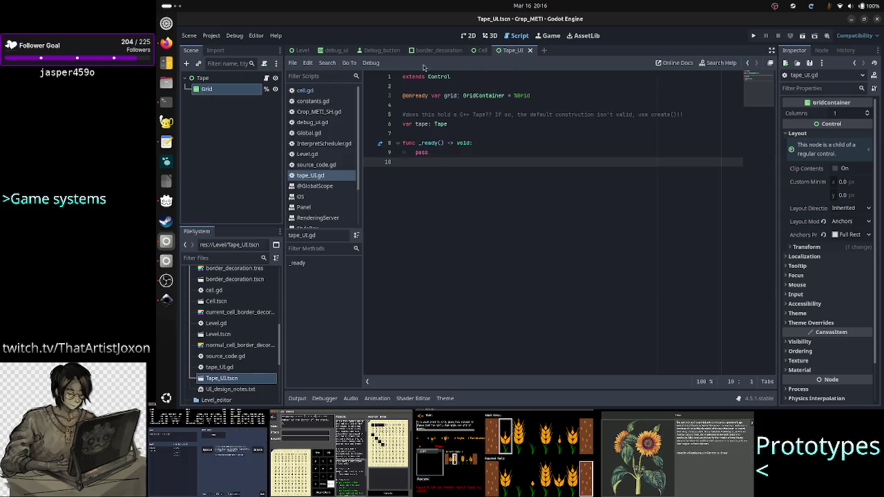
Show the Level scene in 2D and compare it with the Inkscape mockup
{"action": "left_click", "coordinate": [304, 50]}
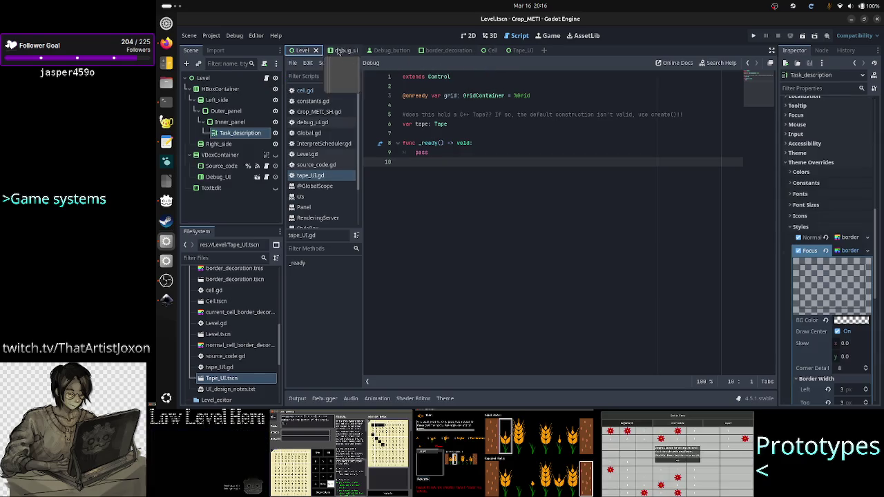
{"action": "left_click", "coordinate": [467, 36]}
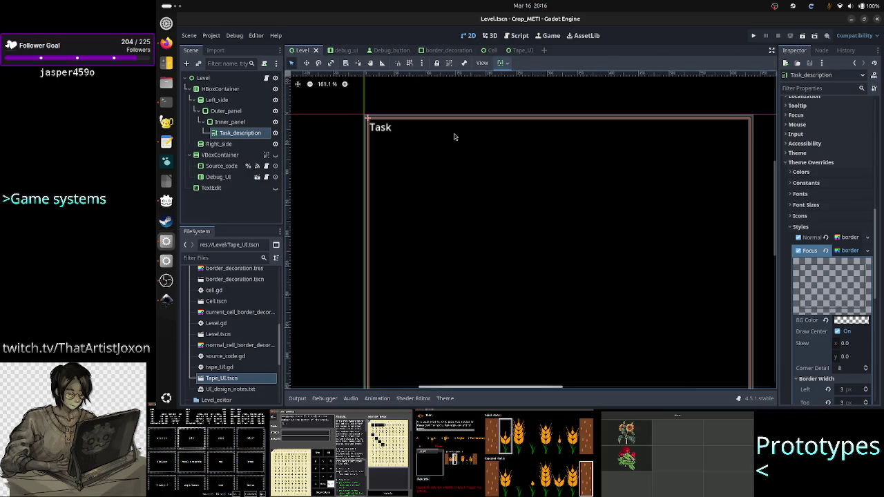
{"action": "key", "text": "alt+Tab"}
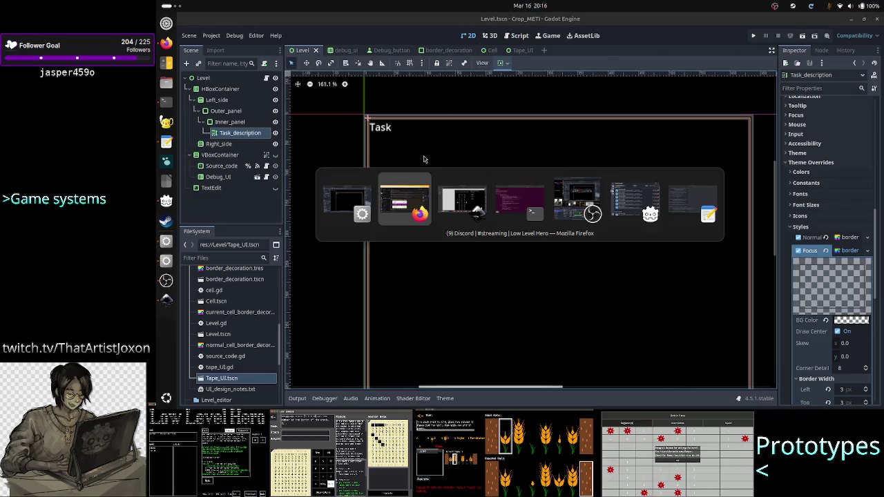
{"action": "key", "text": "alt+Tab"}
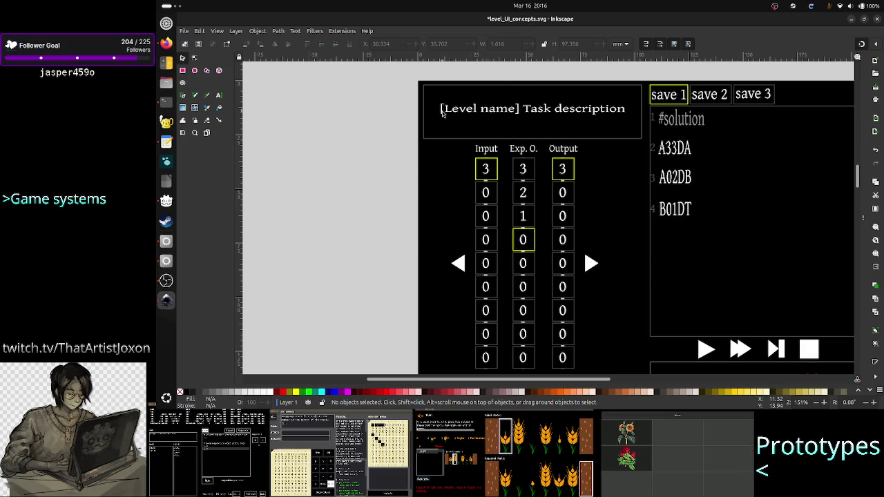
{"action": "key", "text": "alt+Tab"}
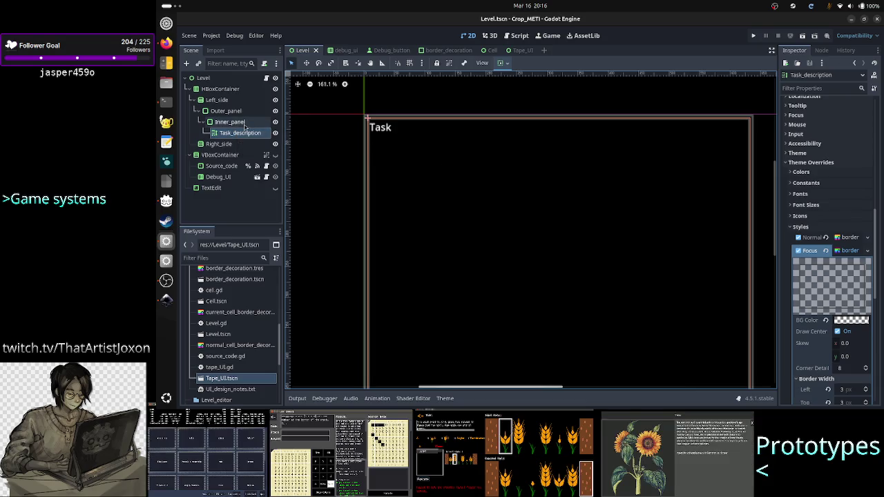
Clear the Task_description label's 'Task' placeholder text, save the scene, and open Level.gd
{"action": "scroll", "coordinate": [832, 161], "scroll_direction": "up", "scroll_amount": 5}
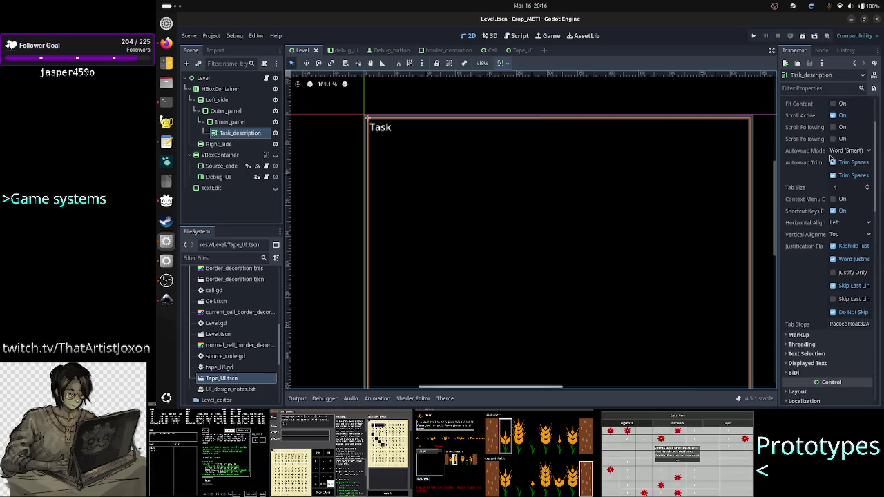
{"action": "scroll", "coordinate": [832, 161], "scroll_direction": "up", "scroll_amount": 3}
{"action": "left_click", "coordinate": [823, 138]}
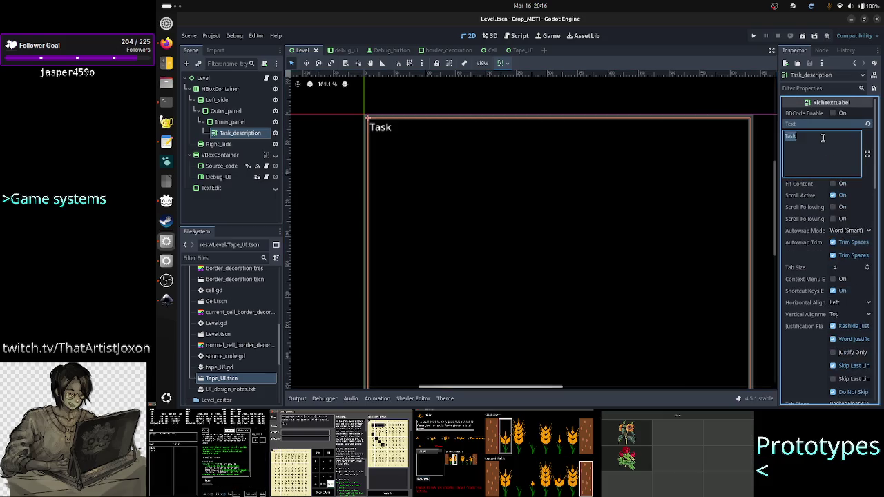
{"action": "key", "text": "BackSpace"}
{"action": "key", "text": "ctrl+s"}
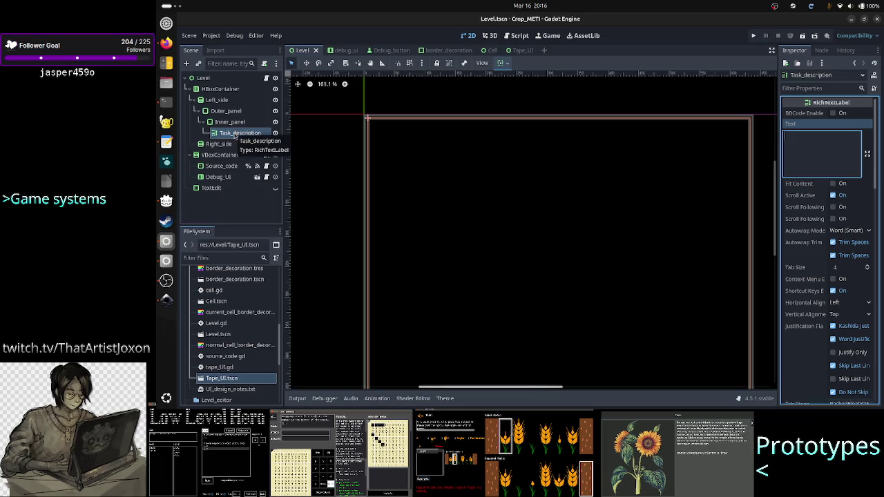
{"action": "left_click", "coordinate": [267, 77]}
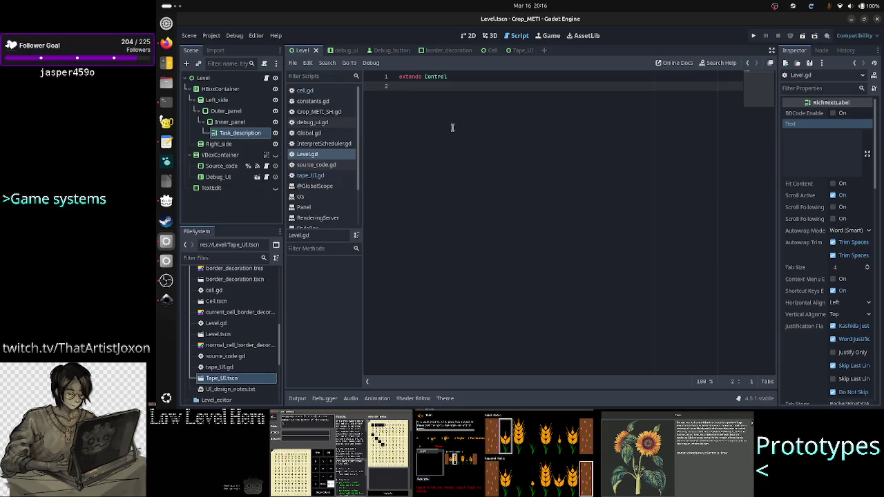
{"action": "right_click", "coordinate": [241, 132]}
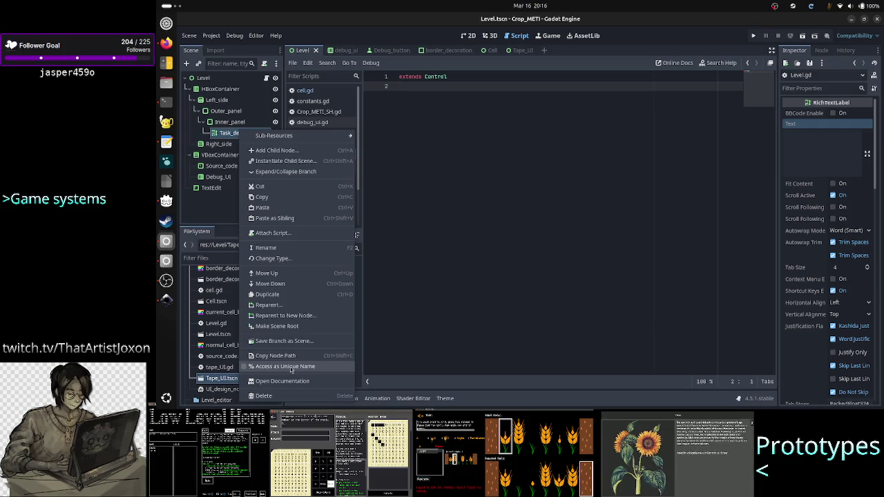
{"action": "left_click", "coordinate": [292, 367]}
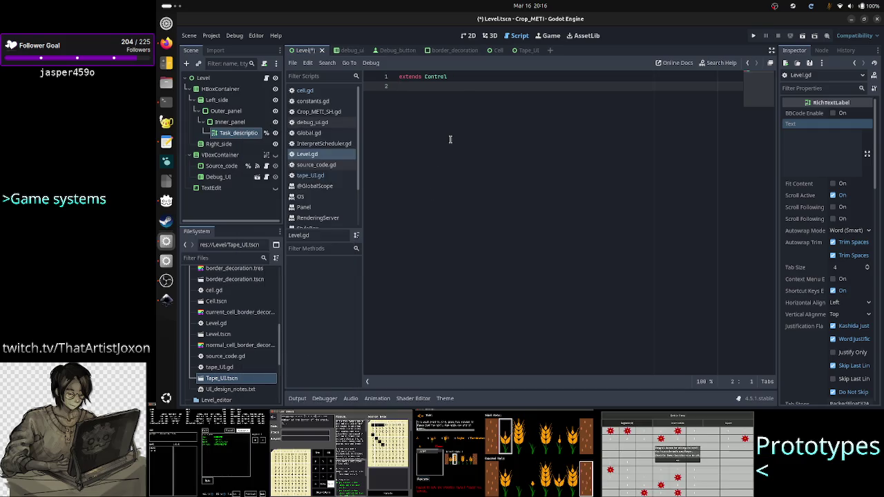
{"action": "key", "text": "Return"}
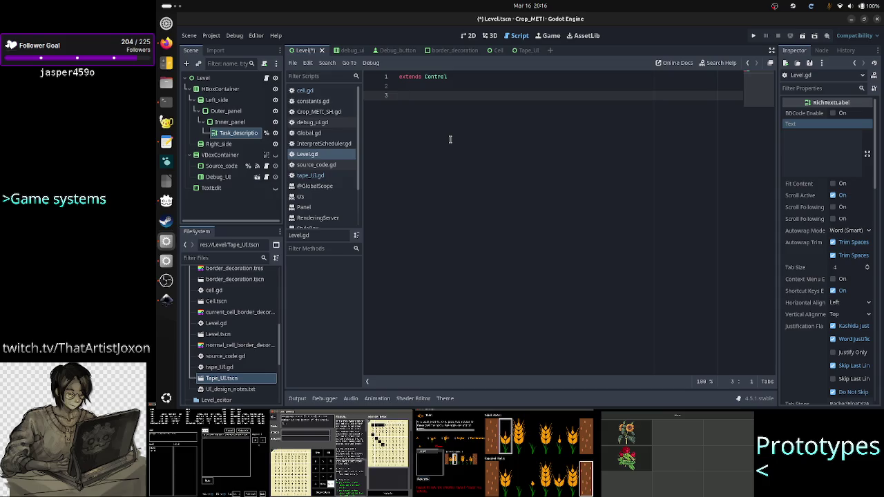
{"action": "type", "text": "@onready var "}
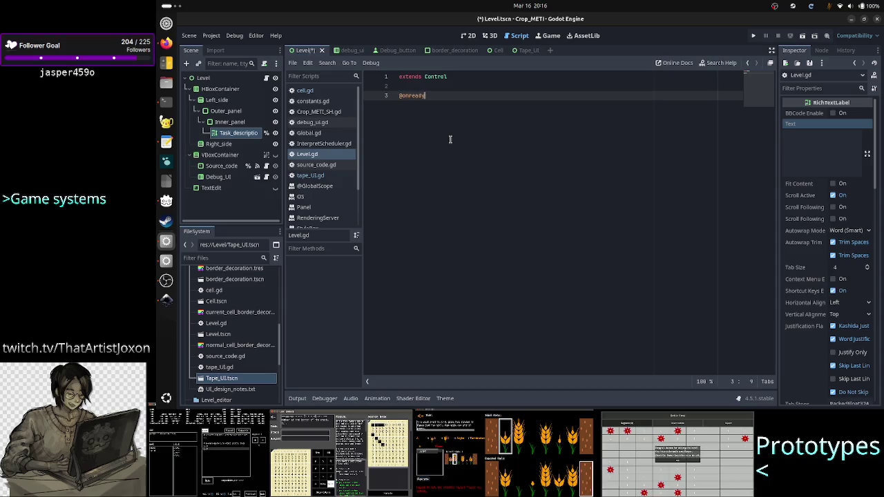
{"action": "type", "text": "task"}
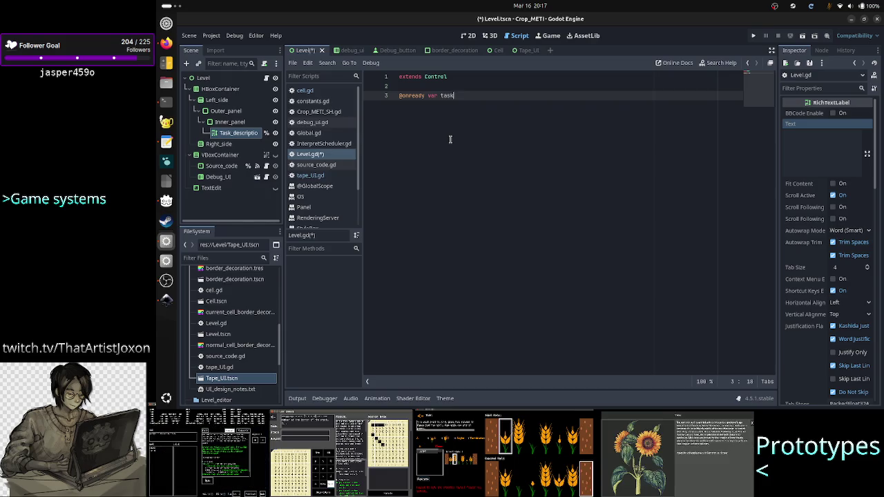
{"action": "left_click", "coordinate": [241, 133]}
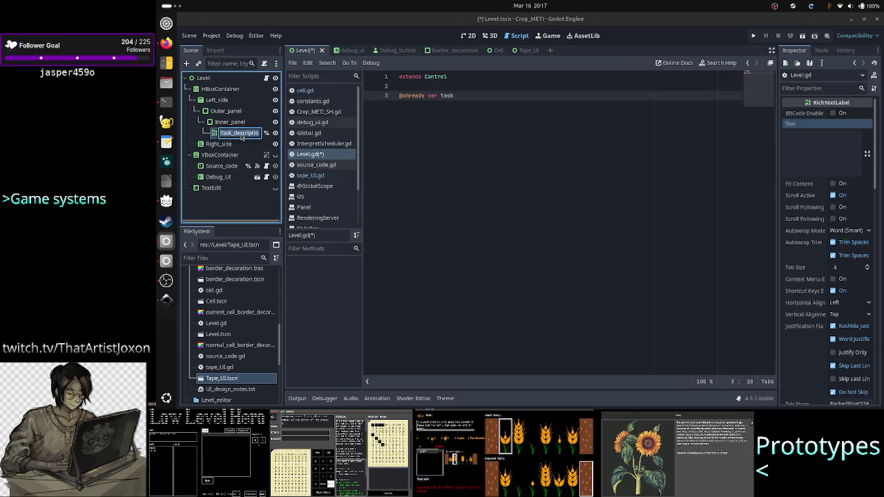
{"action": "type", "text": "Level_task"}
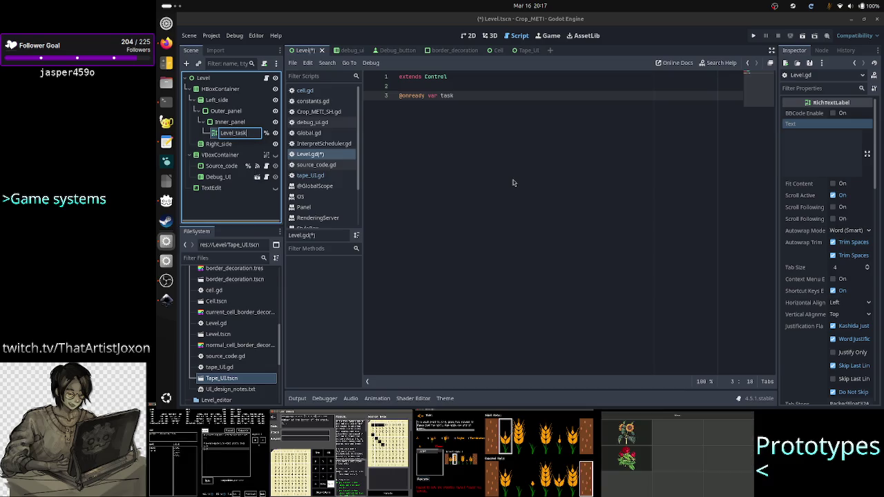
{"action": "key", "text": "Return"}
{"action": "key", "text": "BackSpace"}
{"action": "type", "text": "lbl"}
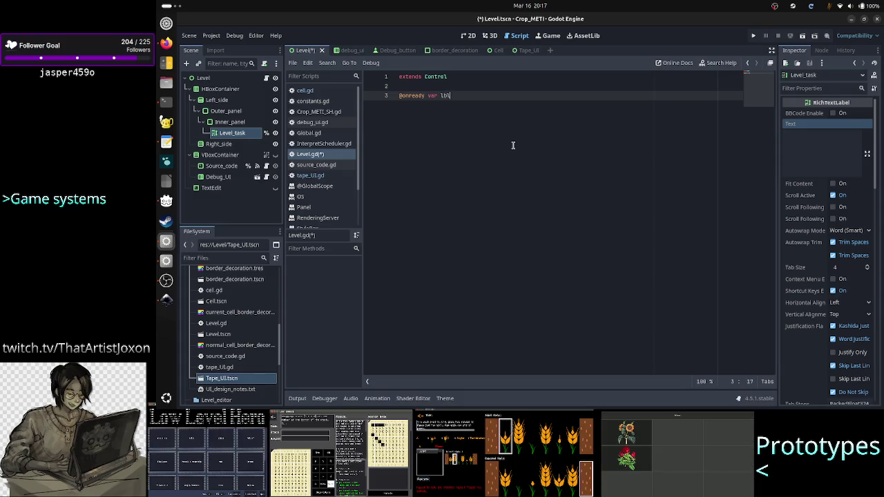
{"action": "key", "text": "BackSpace"}
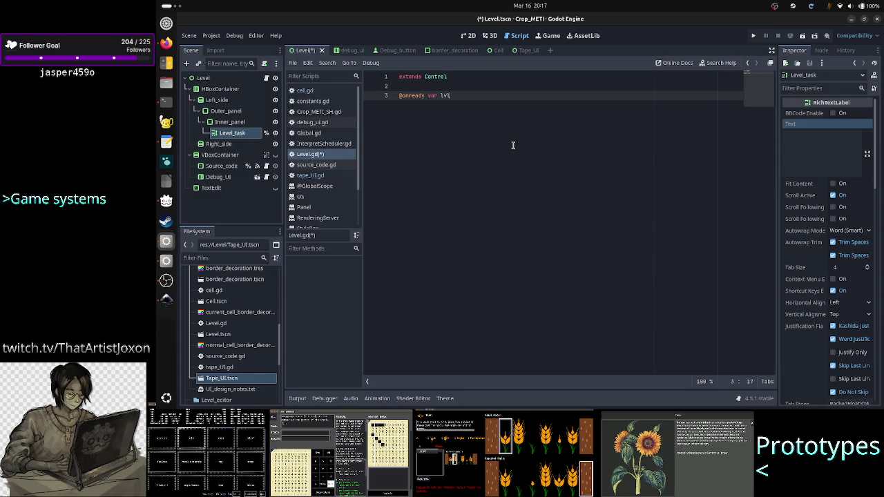
{"action": "type", "text": "_task: Richte"}
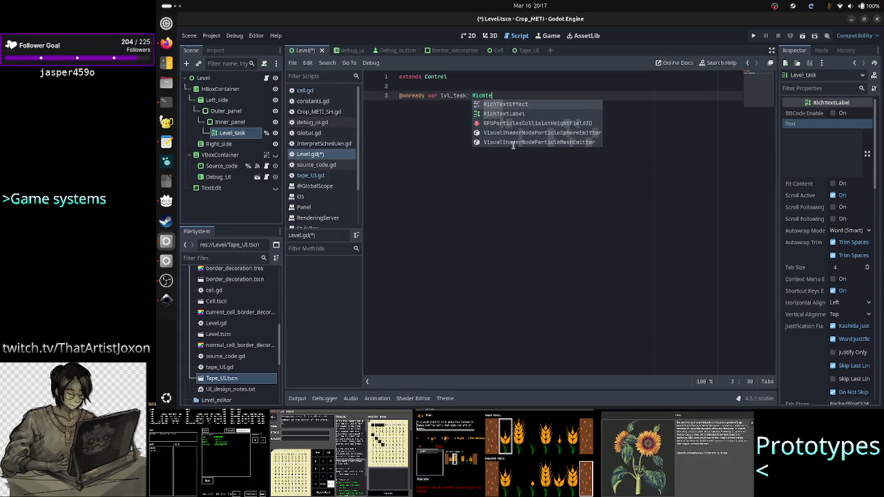
{"action": "key", "text": "Return"}
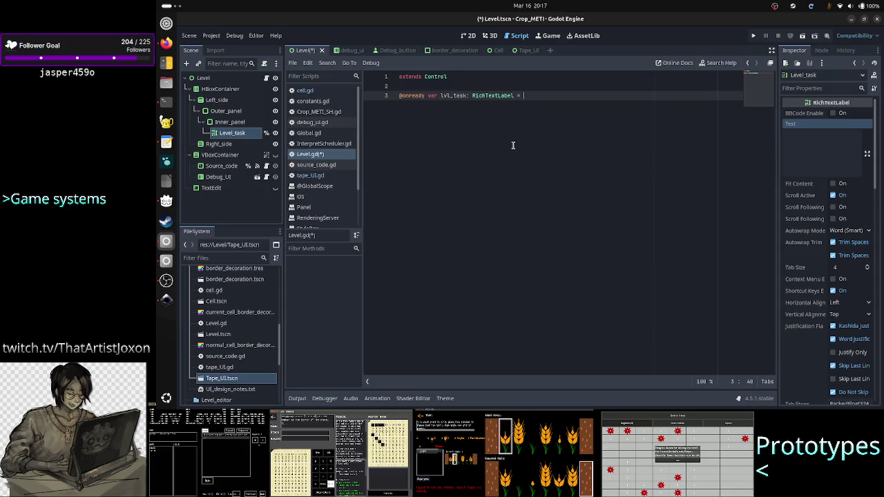
{"action": "type", "text": "%"}
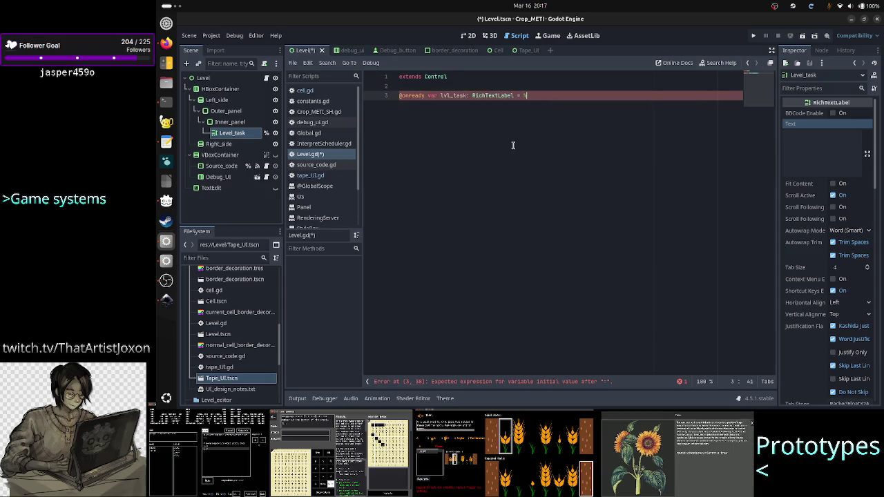
{"action": "type", "text": "Level_task"}
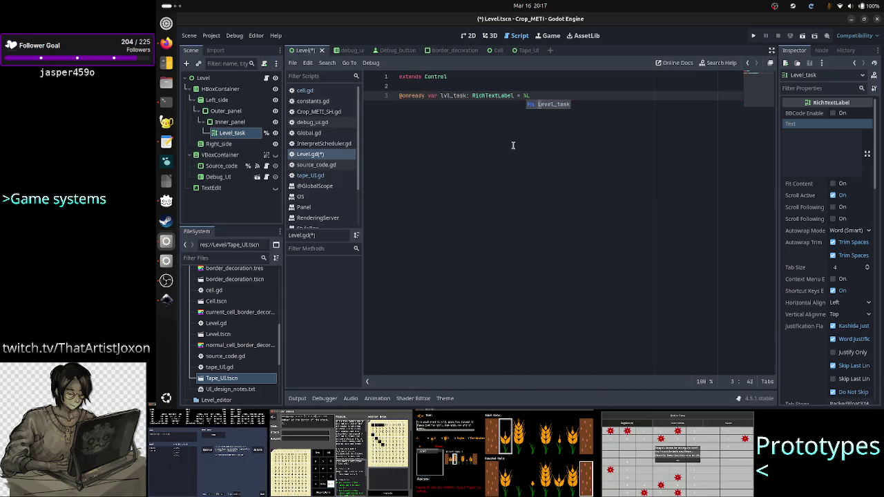
{"action": "key", "text": "Return"}
{"action": "key", "text": "Return"}
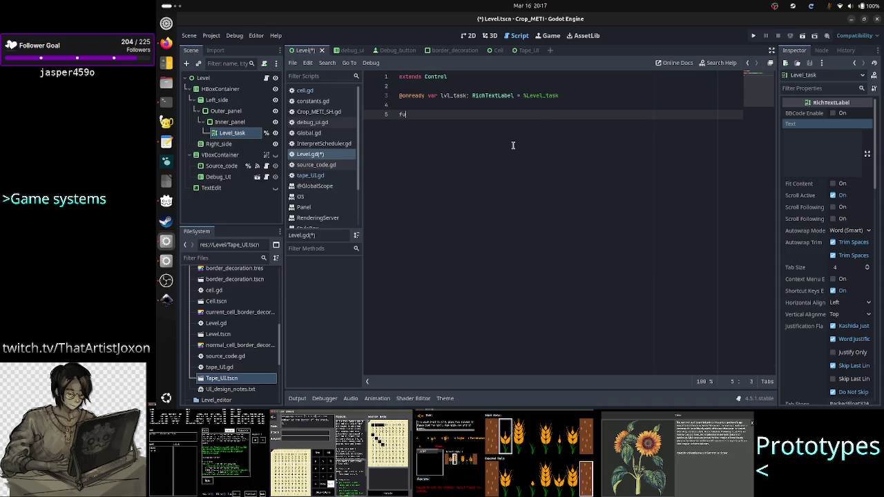
Add a _ready() -> void function with pass, and start a func set_ below it
{"action": "type", "text": "nc _re"}
{"action": "key", "text": "Return"}
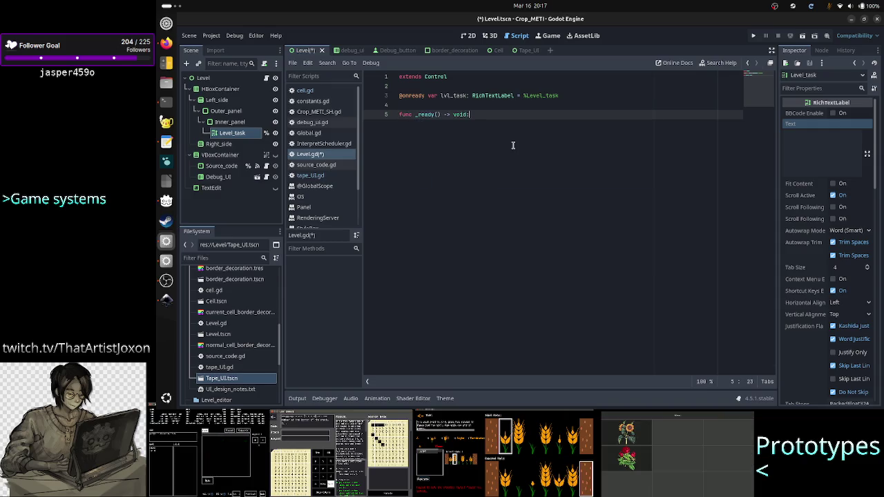
{"action": "key", "text": "Return"}
{"action": "type", "text": "pass"}
{"action": "key", "text": "Return"}
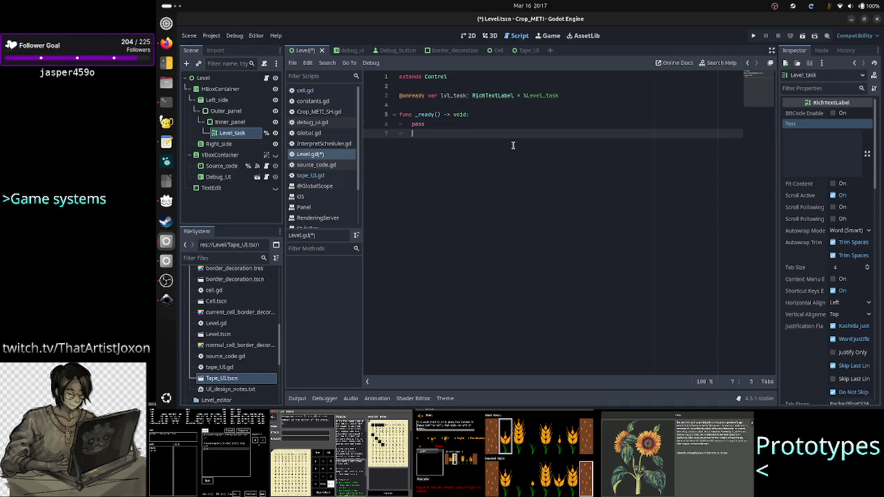
{"action": "key", "text": "BackSpace"}
{"action": "key", "text": "Return"}
{"action": "type", "text": "func "}
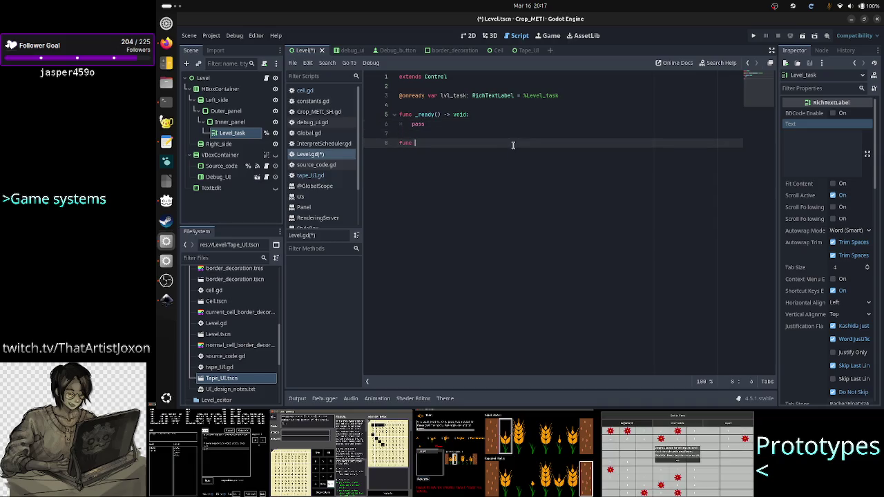
{"action": "type", "text": "set_"}
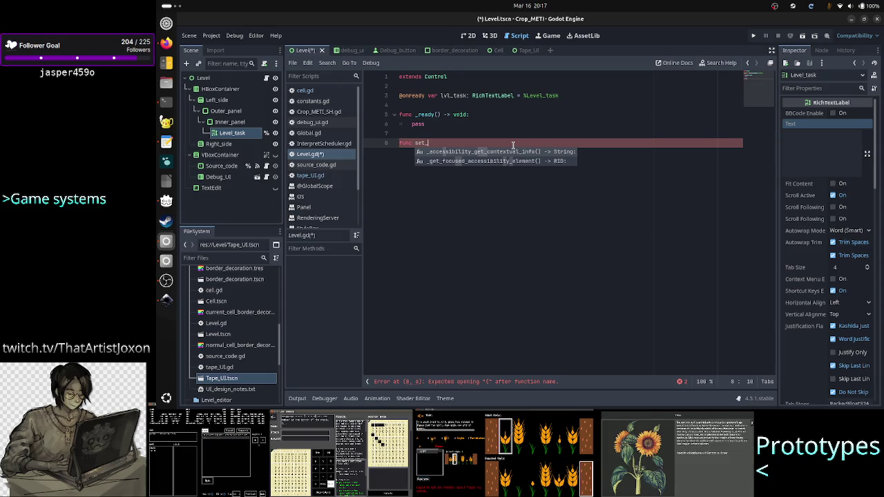
Remove the unfinished set_ function and pass, and begin the _ready body with 'lvl_task.'
{"action": "key", "text": "BackSpace"}
{"action": "key", "text": "BackSpace"}
{"action": "key", "text": "BackSpace"}
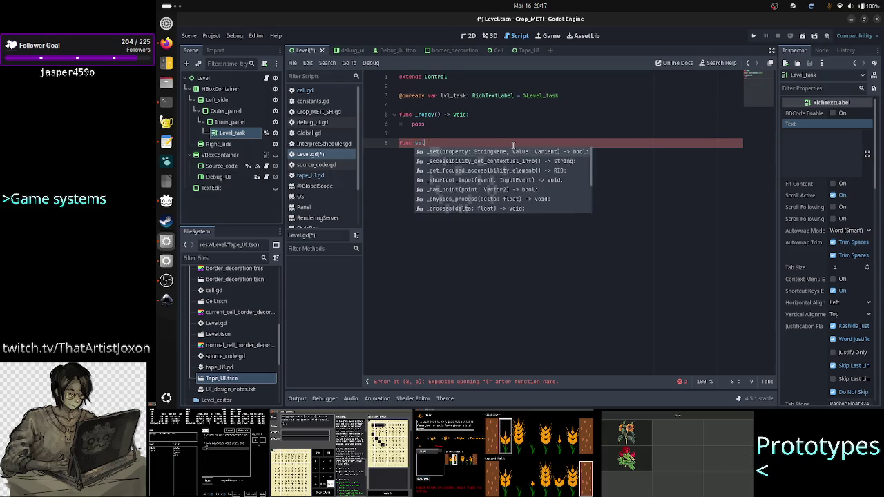
{"action": "key", "text": "BackSpace"}
{"action": "key", "text": "BackSpace"}
{"action": "key", "text": "BackSpace"}
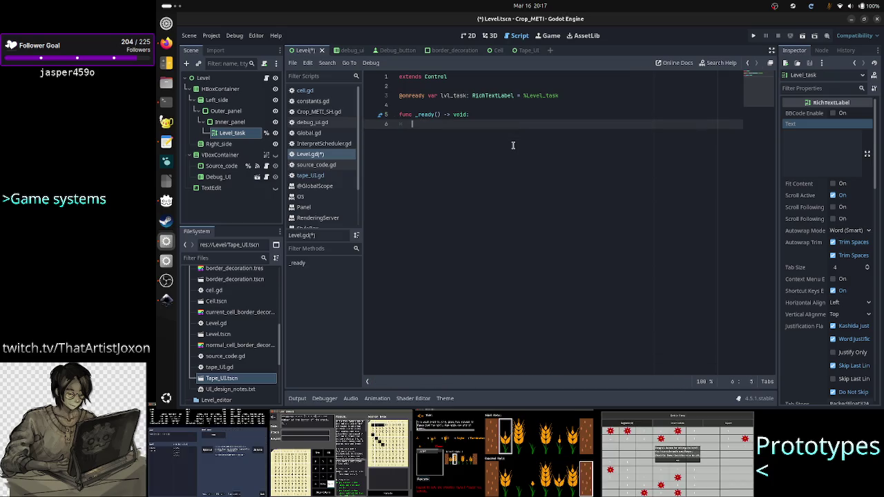
{"action": "key", "text": "BackSpace"}
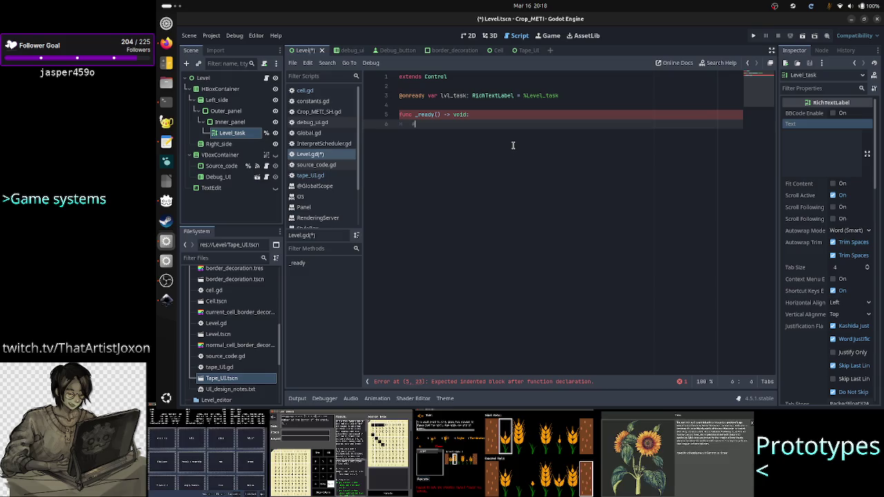
{"action": "key", "text": "BackSpace"}
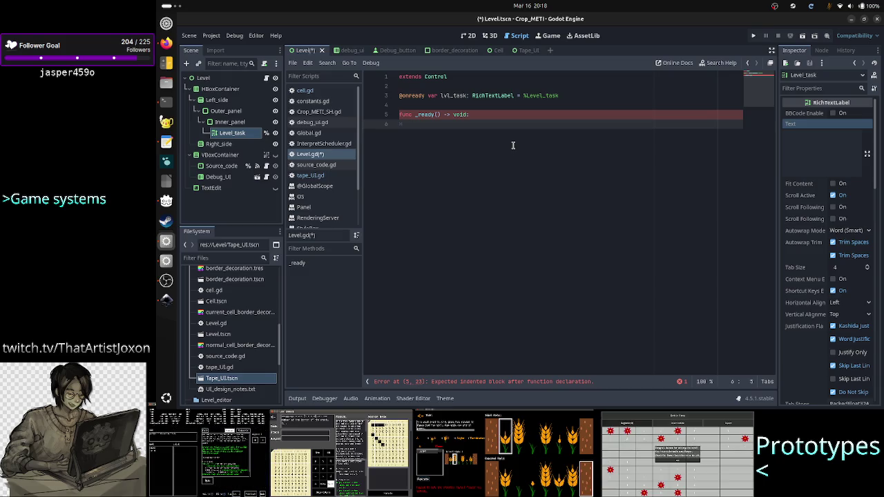
{"action": "type", "text": "lvl_task."}
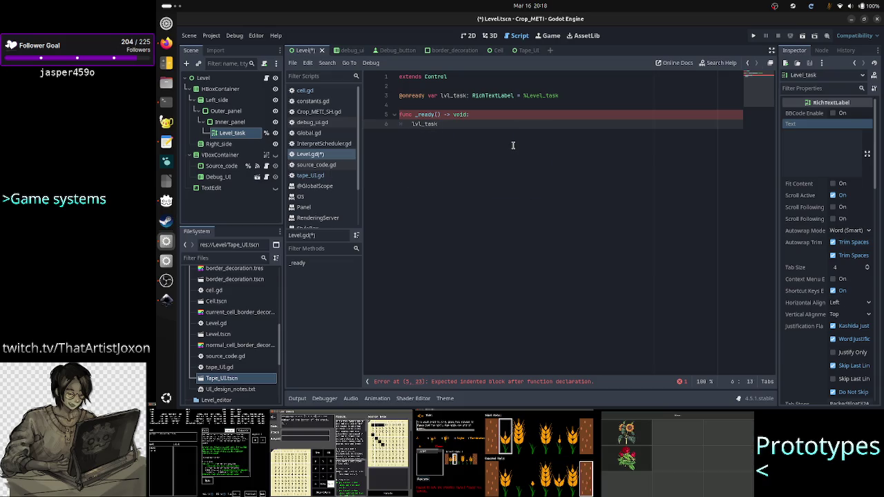
{"action": "key", "text": "Escape"}
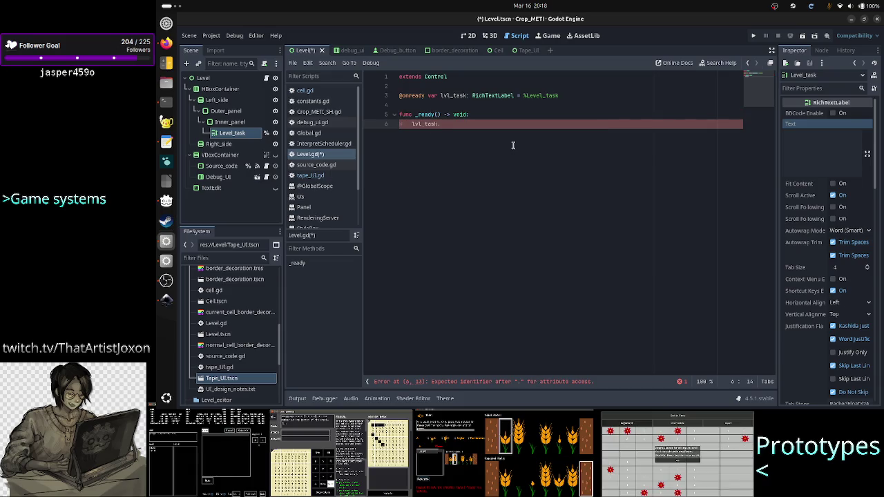
Enable BBCode on Level_task and set lvl_task.text on line 6 to '[Level name] Task description'
{"action": "left_click", "coordinate": [834, 113]}
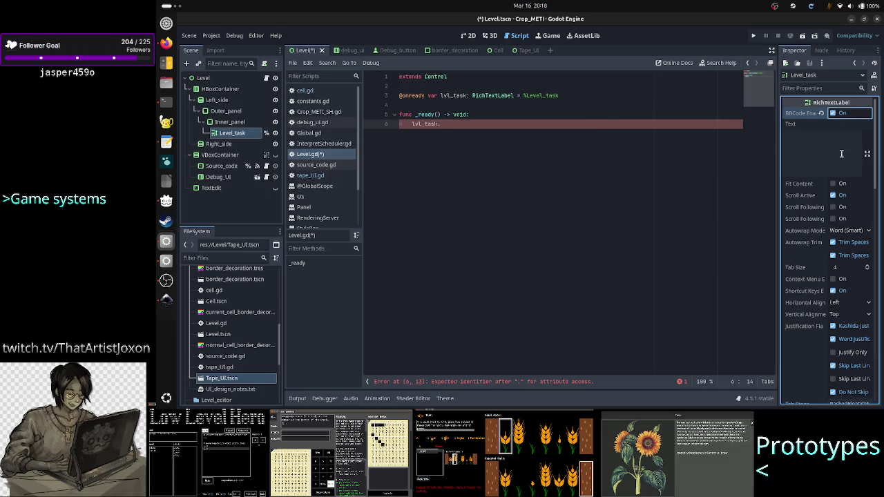
{"action": "left_click", "coordinate": [477, 125]}
{"action": "type", "text": "te"}
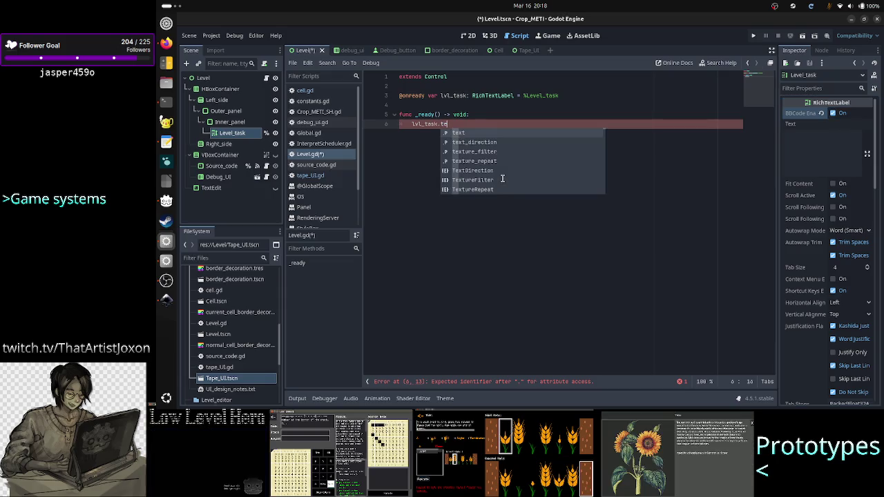
{"action": "type", "text": "xt = "}
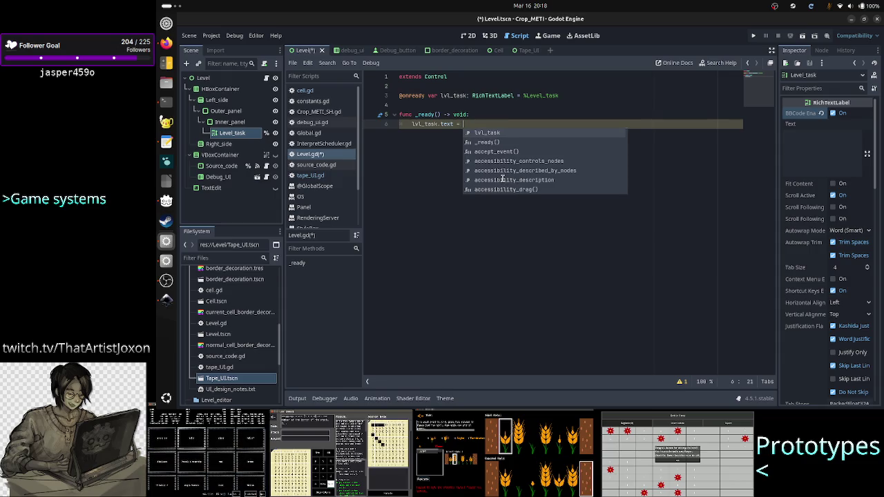
{"action": "type", "text": "\"\""}
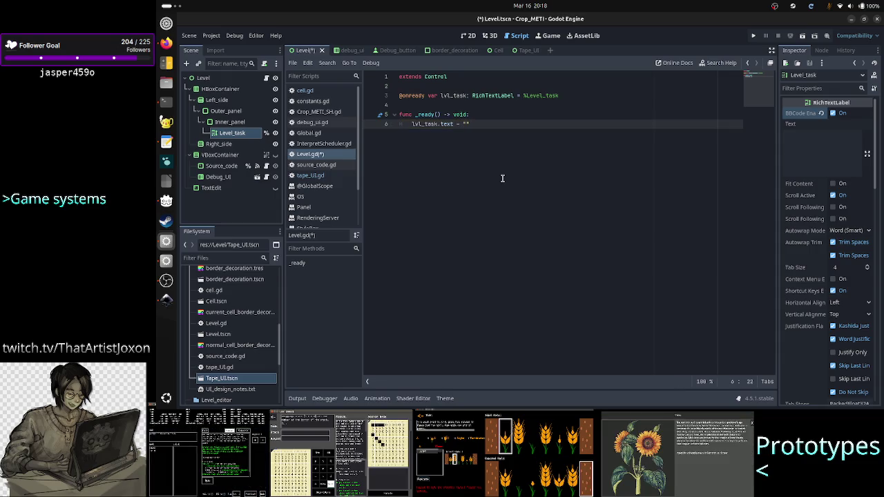
{"action": "key", "text": "Left"}
{"action": "key", "text": "Delete"}
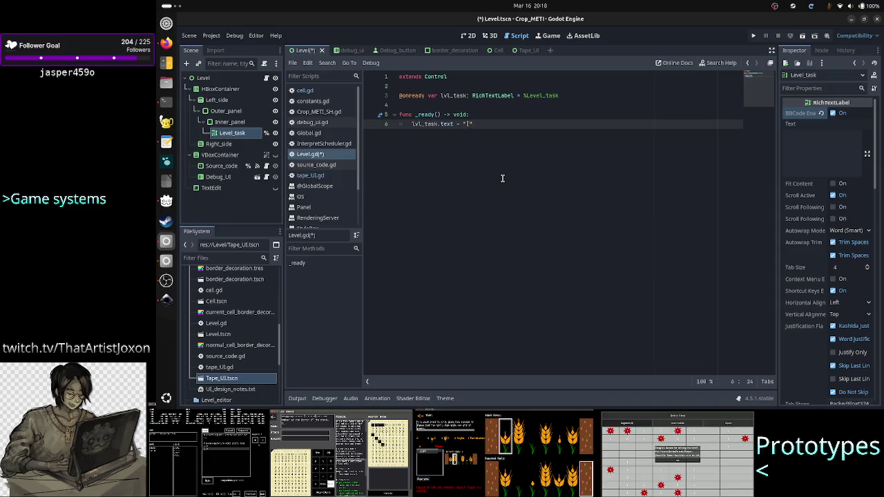
{"action": "key", "text": "Right"}
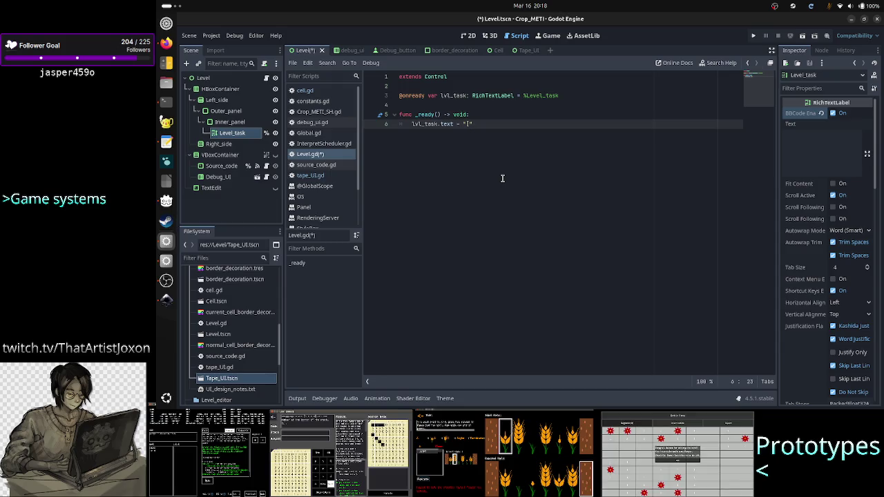
{"action": "type", "text": "Level name"}
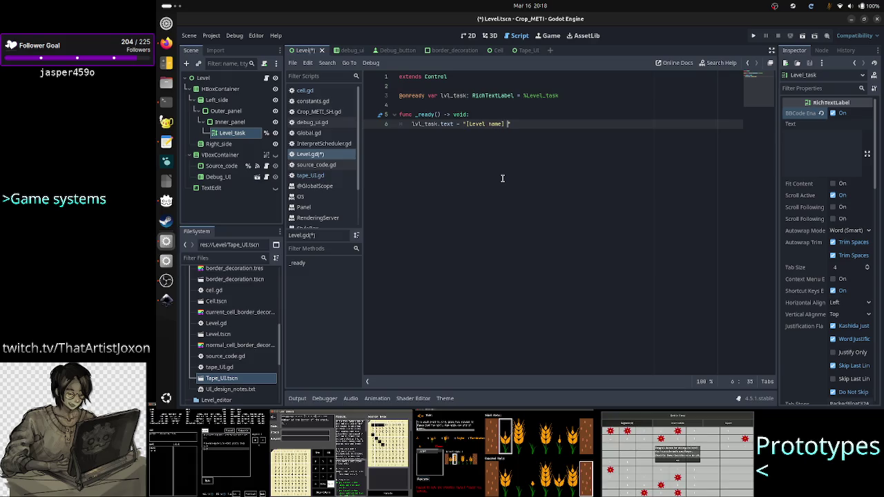
{"action": "key", "text": "alt+Tab"}
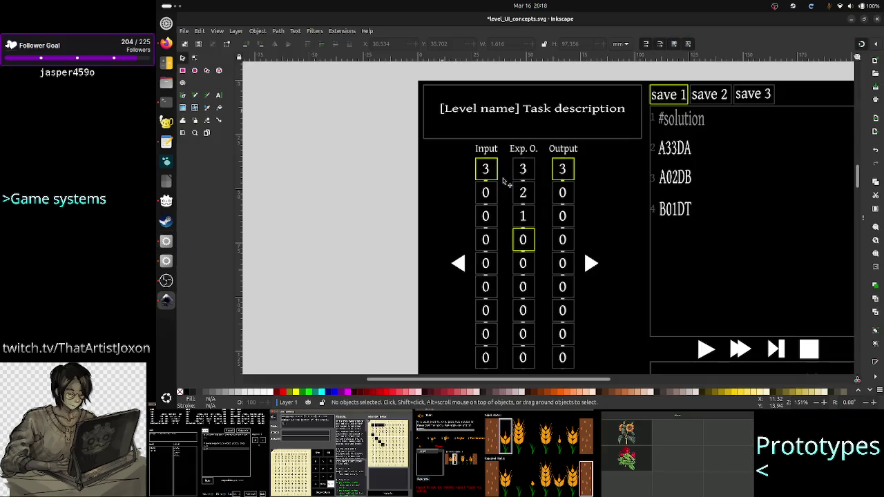
{"action": "key", "text": "alt+Tab"}
{"action": "type", "text": "] Task desc"}
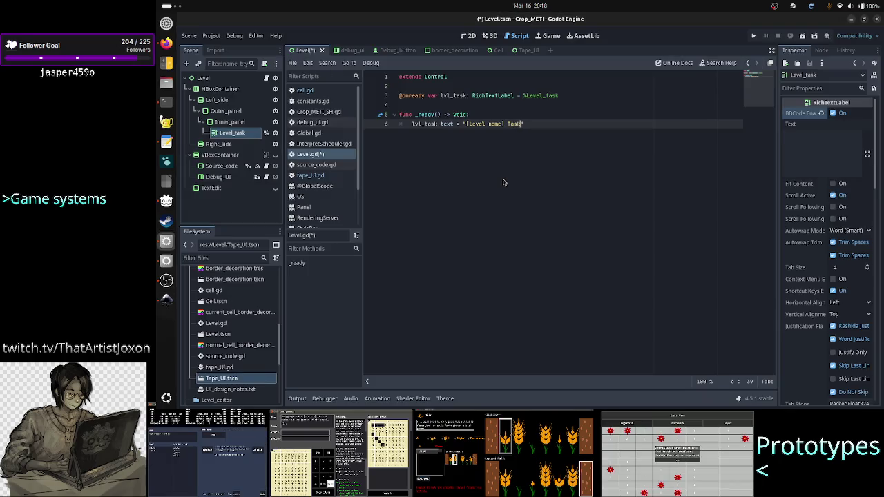
{"action": "type", "text": "rip"}
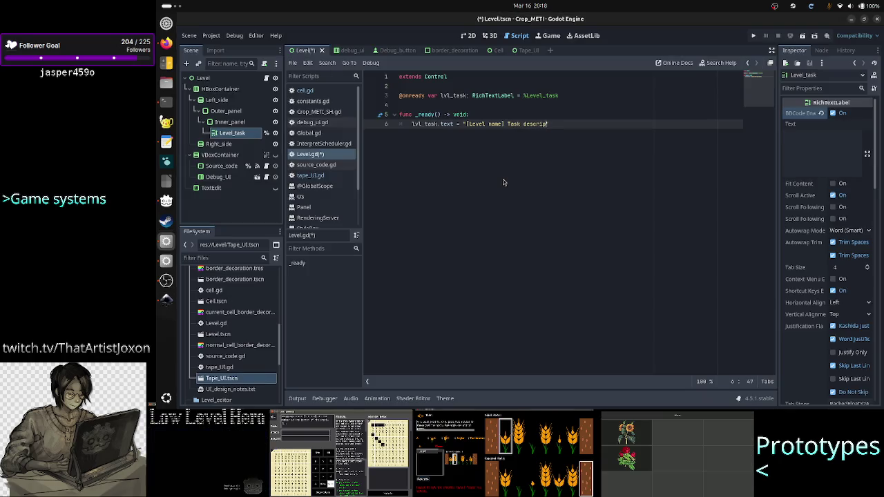
{"action": "type", "text": "tion"}
Add a '#get both from some global level data' comment above that line and save Level.gd
{"action": "key", "text": "Up"}
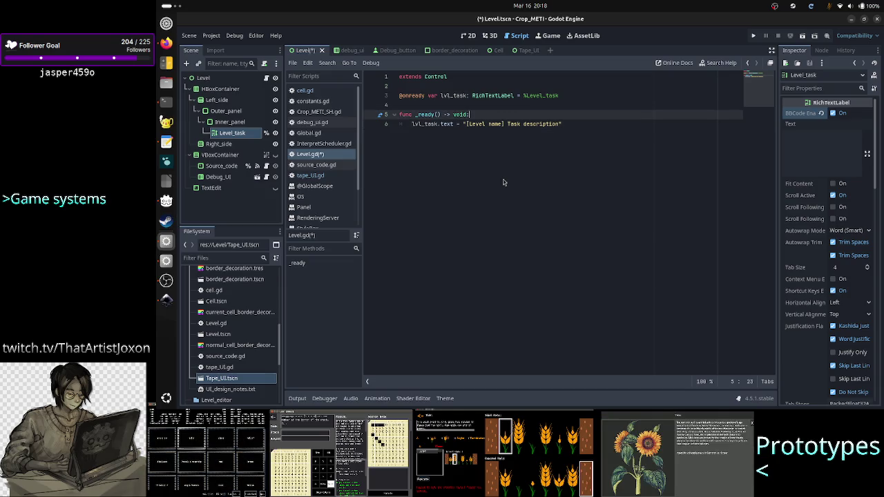
{"action": "key", "text": "Return"}
{"action": "key", "text": "BackSpace"}
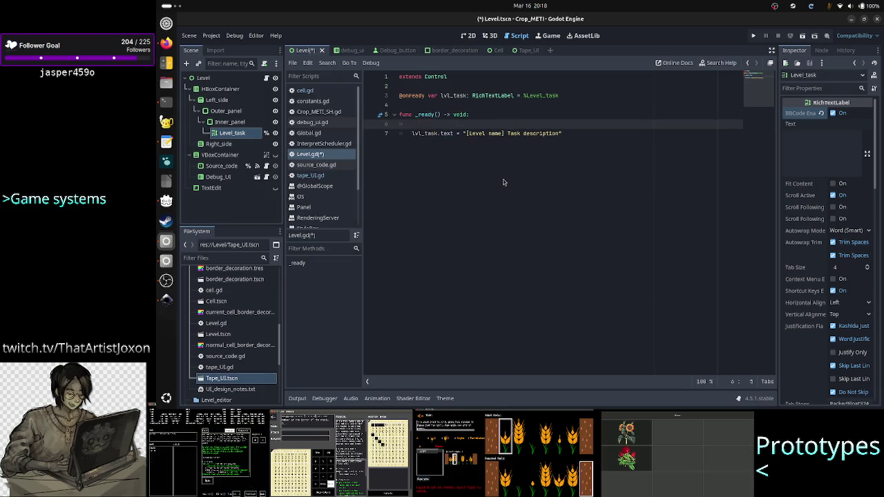
{"action": "type", "text": "#gethe"}
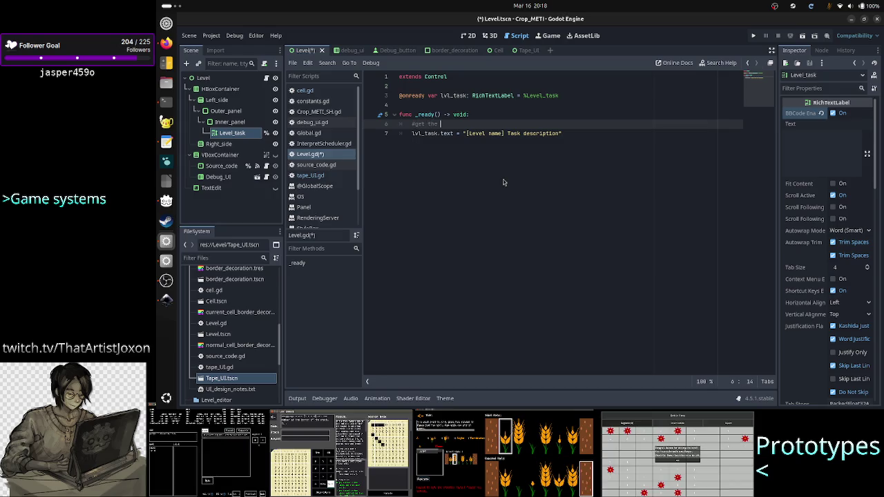
{"action": "key", "text": "BackSpace"}
{"action": "key", "text": "BackSpace"}
{"action": "key", "text": "BackSpace"}
{"action": "type", "text": "both from some gl"}
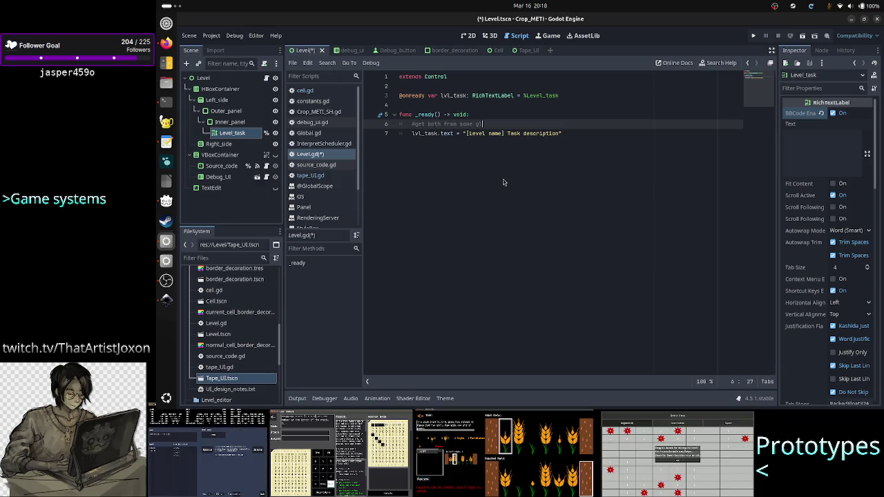
{"action": "type", "text": "obal level det"}
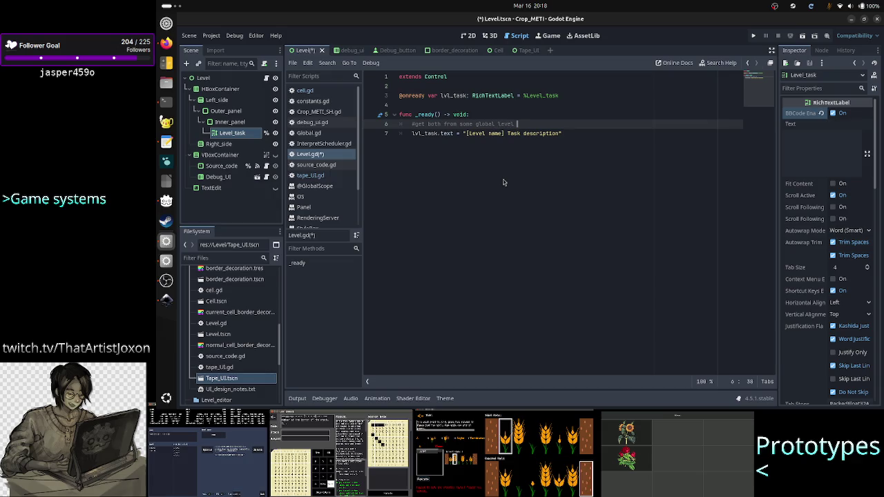
{"action": "type", "text": "w"}
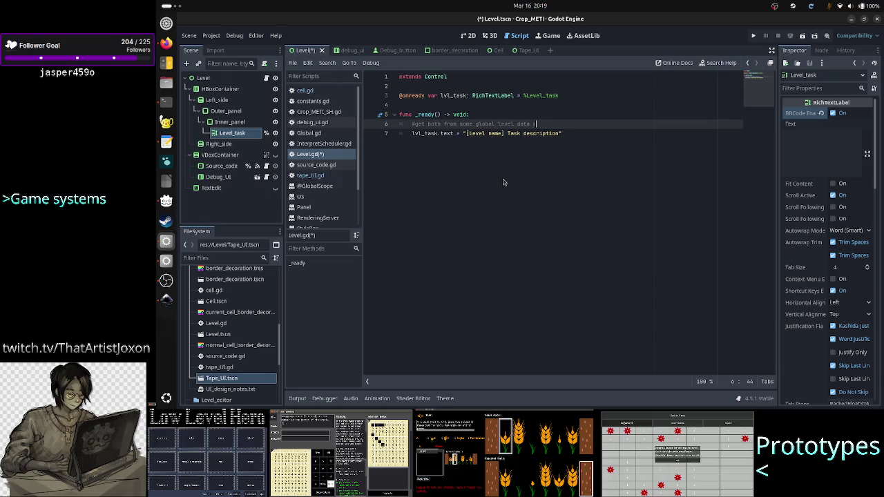
{"action": "type", "text": "hen it's done"}
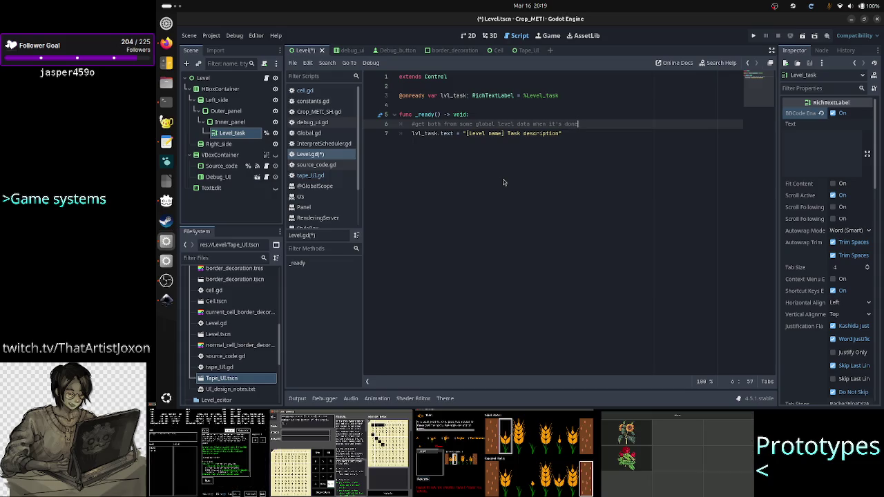
{"action": "key", "text": "ctrl+s"}
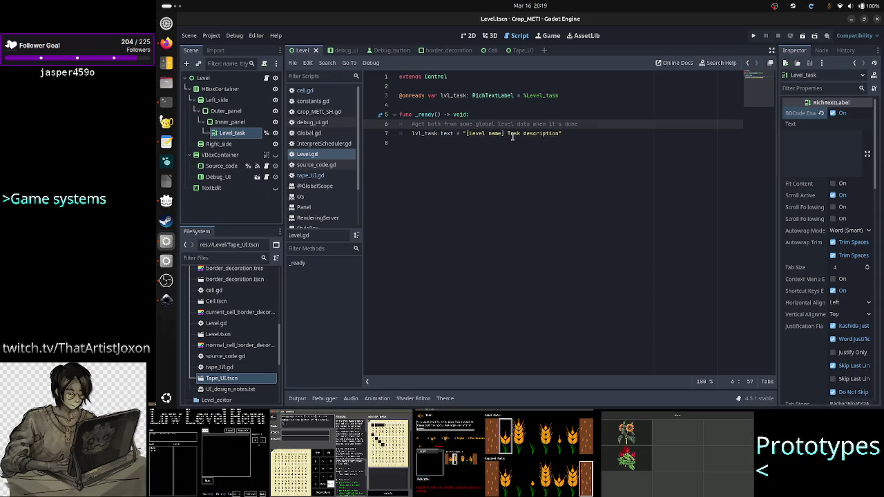
{"action": "left_click", "coordinate": [469, 36]}
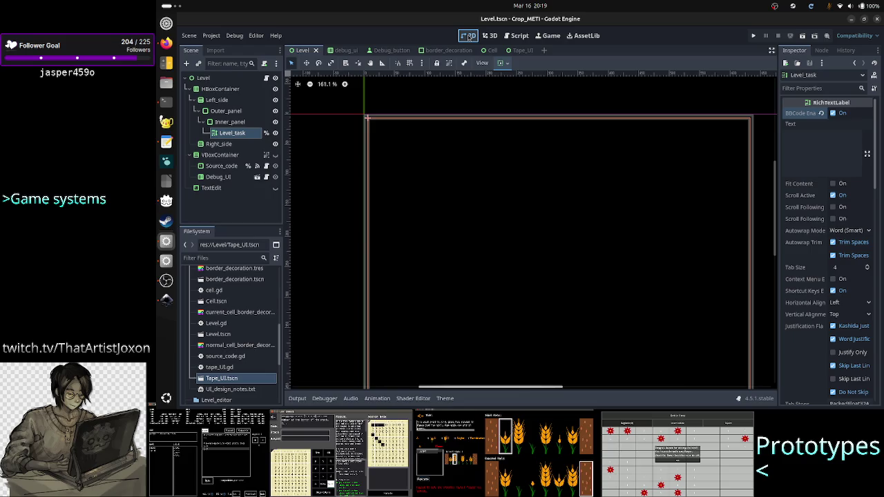
{"action": "key", "text": "alt+Tab"}
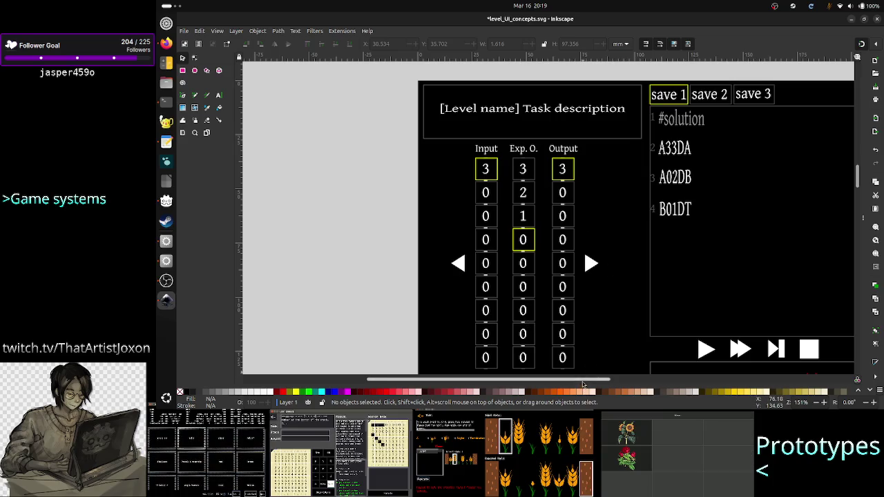
Pan and zoom the Inkscape canvas out to about 102% so the full mockup fits
{"action": "left_click_drag", "start_coordinate": [584, 381], "coordinate": [617, 381]}
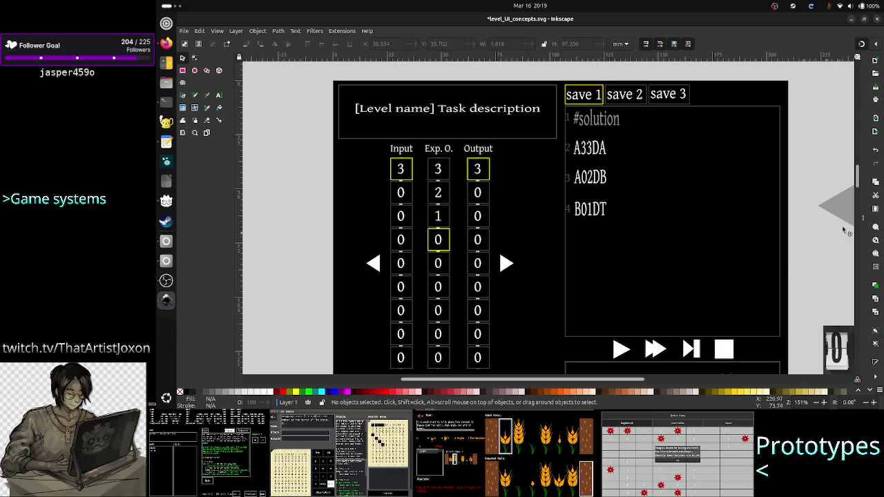
{"action": "left_click_drag", "start_coordinate": [858, 186], "coordinate": [858, 187]}
{"action": "scroll", "coordinate": [714, 204], "scroll_direction": "down", "scroll_amount": 2}
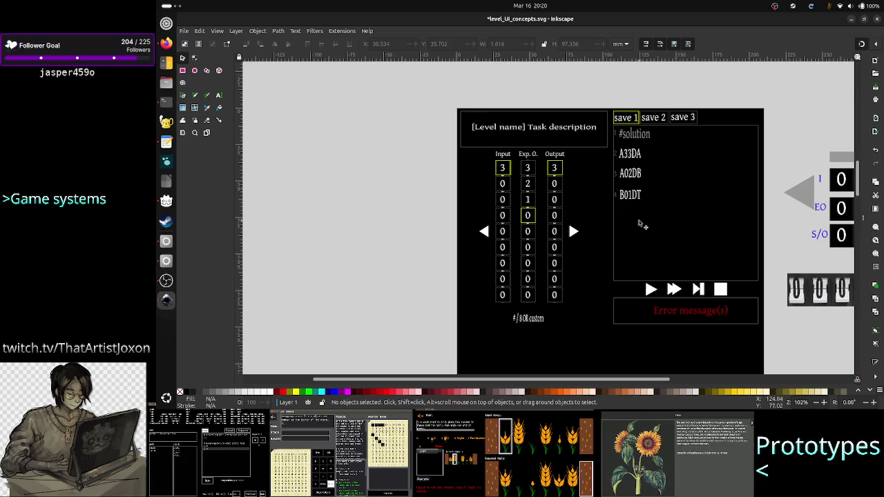
{"action": "key", "text": "alt+Tab"}
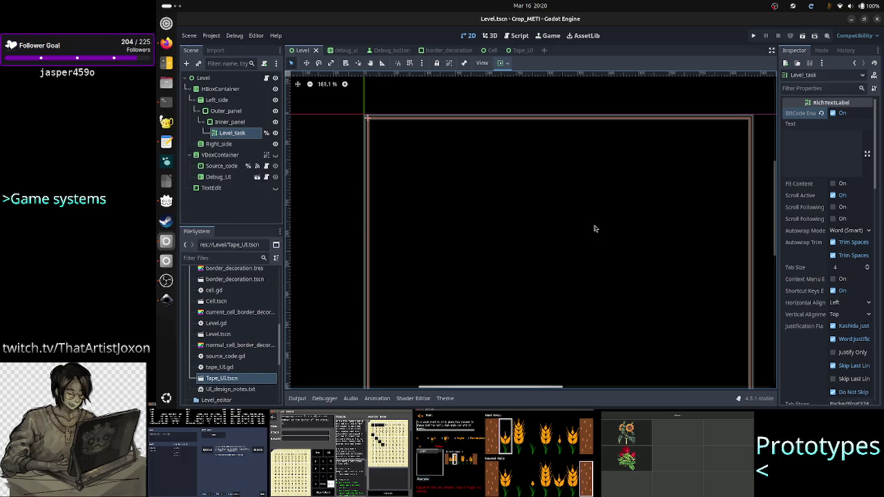
Deselect Level_task on the empty 2D canvas and bring the Inkscape mockup forward
{"action": "left_click", "coordinate": [341, 233]}
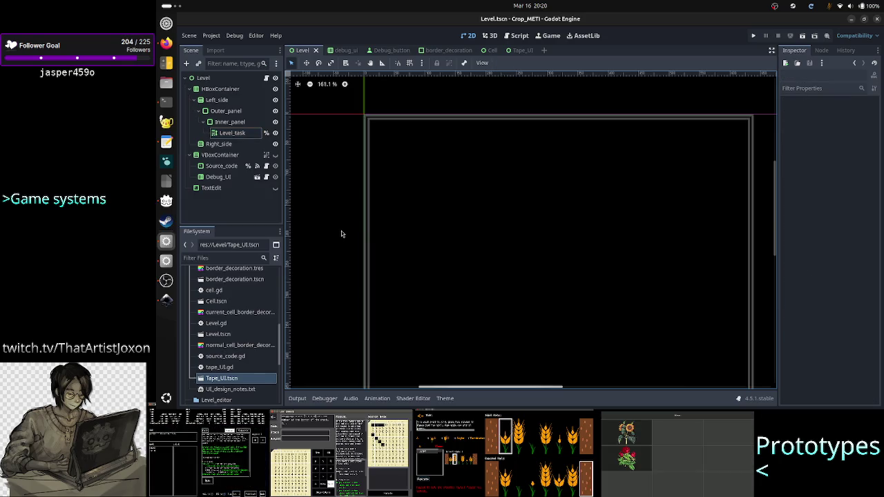
{"action": "left_click", "coordinate": [166, 299]}
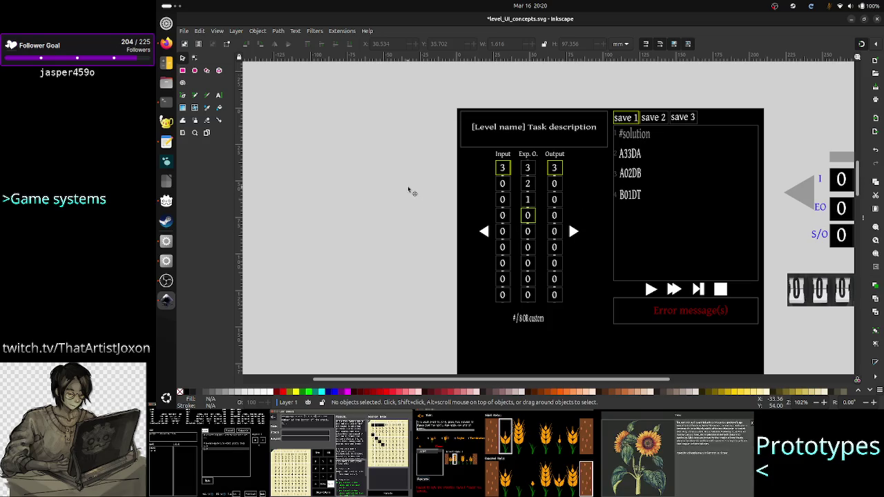
Select the '[Level name] Task description' text box in the mockup and save the Godot scene
{"action": "key", "text": "alt+Tab"}
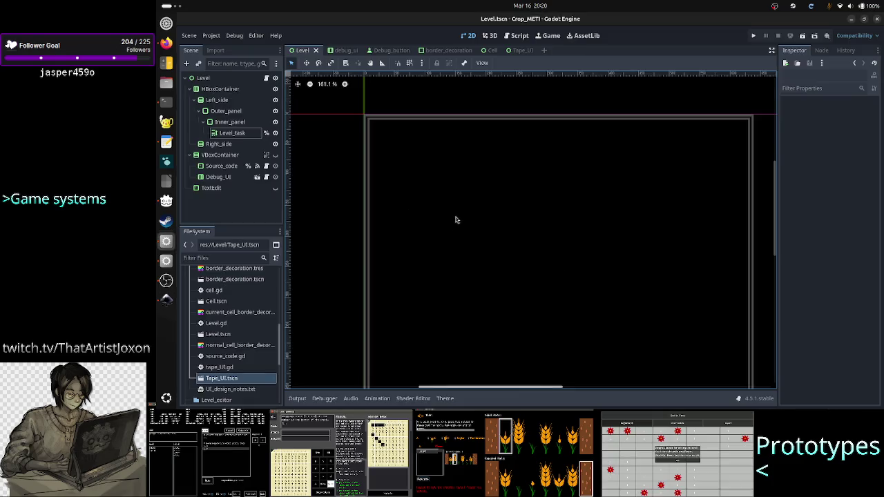
{"action": "key", "text": "alt+Tab"}
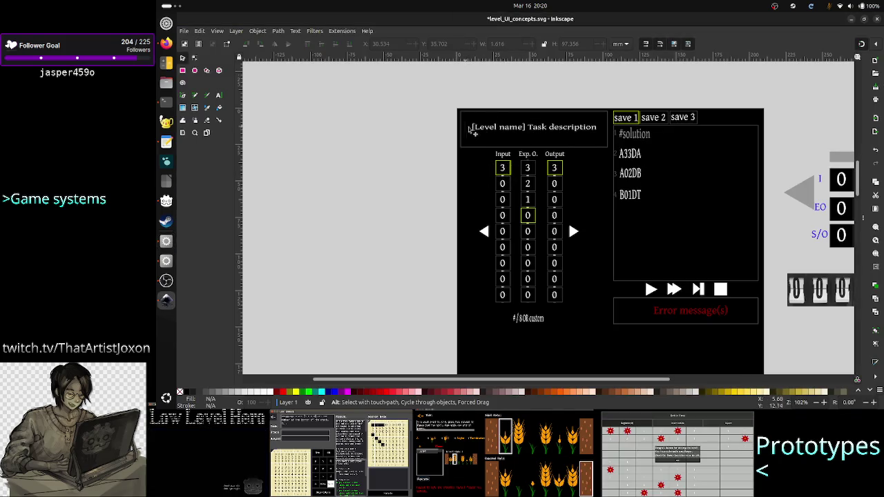
{"action": "left_click", "coordinate": [572, 131]}
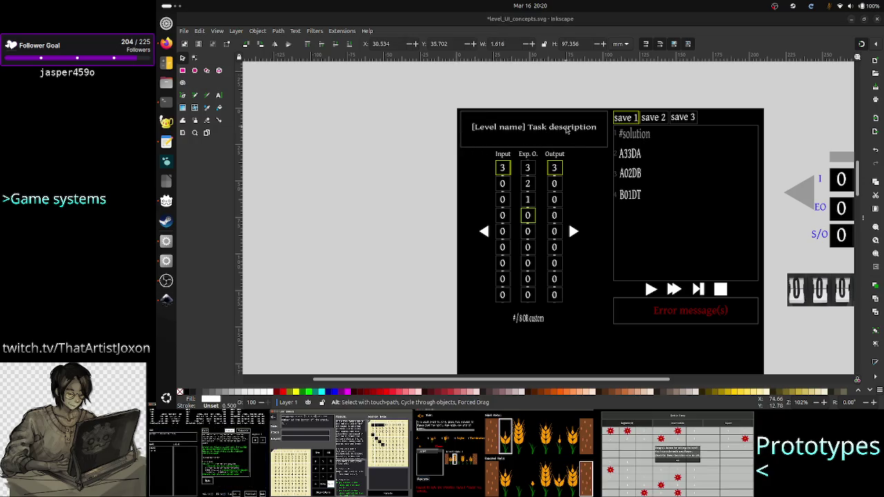
{"action": "key", "text": "alt+Tab"}
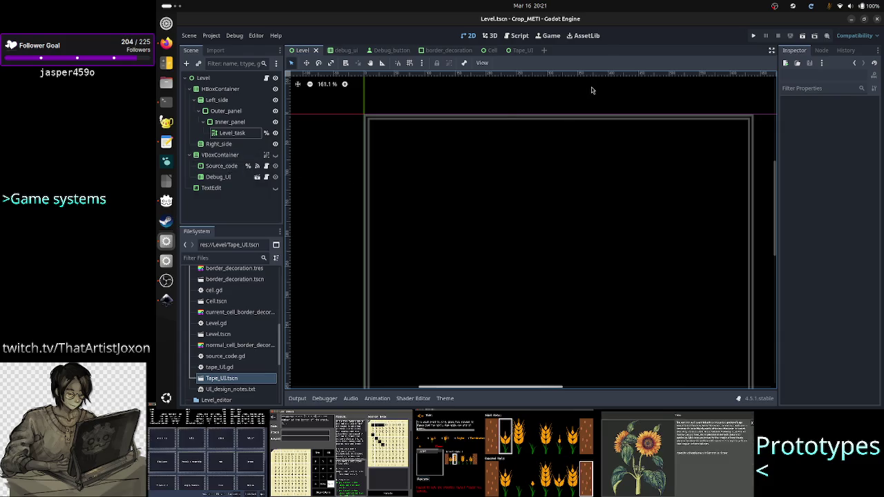
{"action": "key", "text": "ctrl+s"}
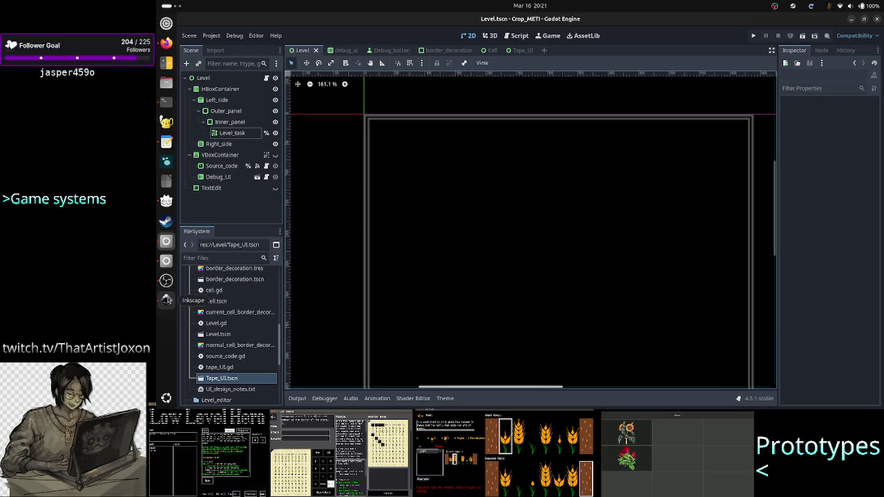
{"action": "left_click", "coordinate": [167, 302]}
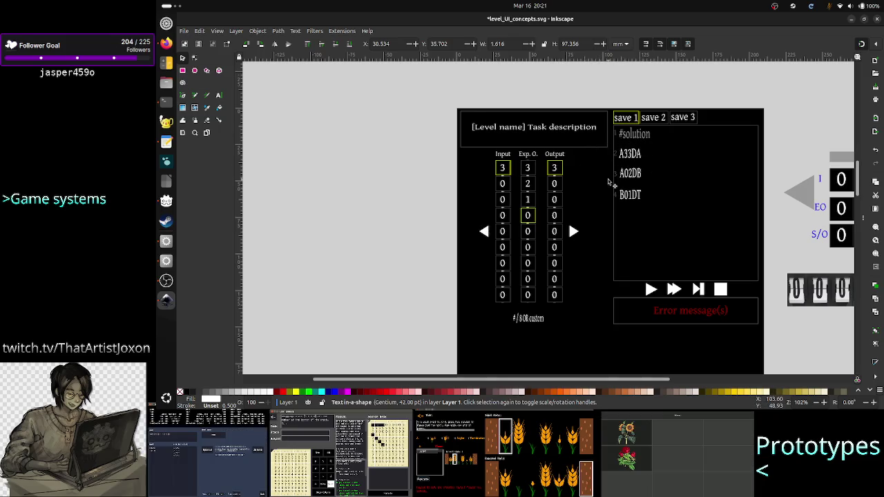
{"action": "left_click", "coordinate": [184, 32]}
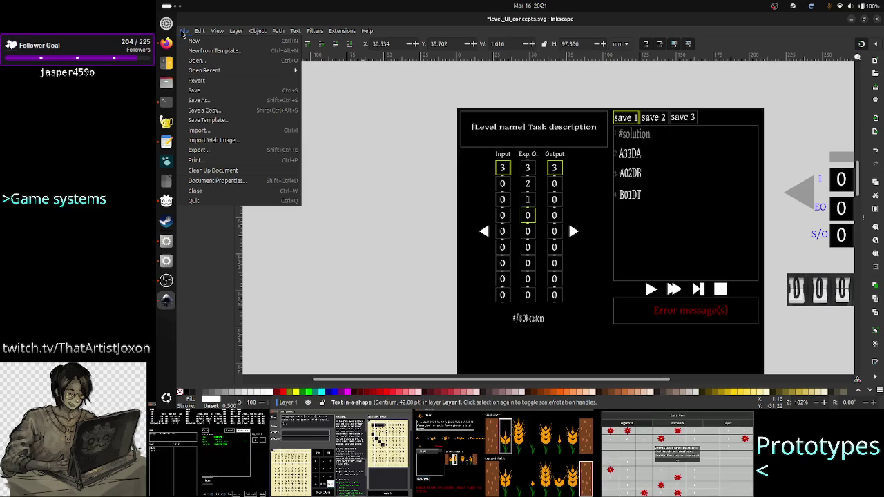
Revert level_UI_concepts.svg with File > Revert, confirming the unsaved changes are discarded
{"action": "mouse_move", "coordinate": [199, 31]}
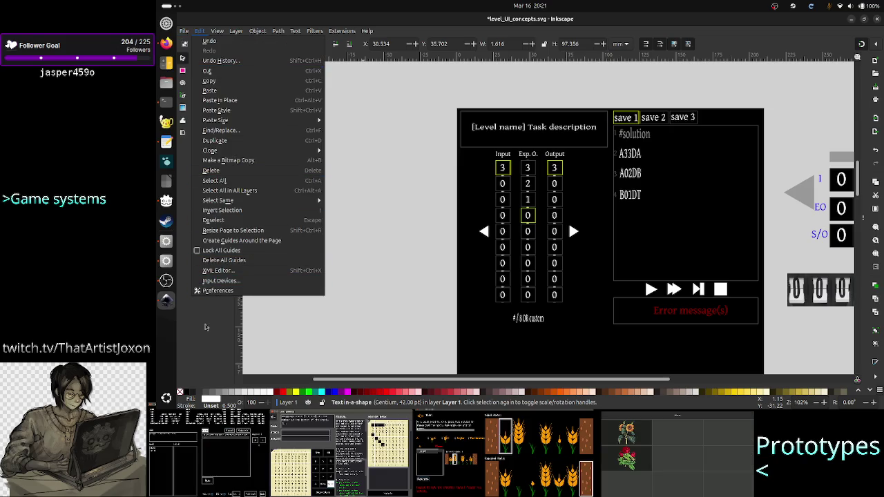
{"action": "left_click", "coordinate": [205, 327]}
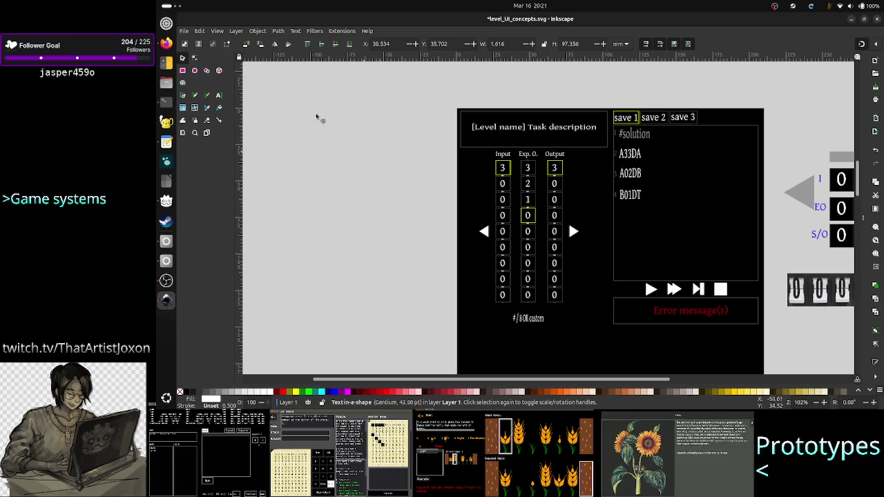
{"action": "left_click", "coordinate": [184, 32]}
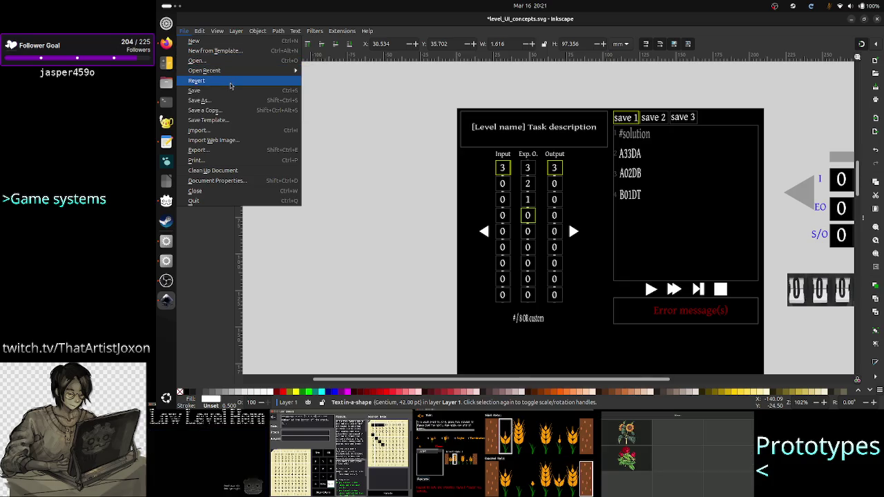
{"action": "left_click", "coordinate": [231, 85]}
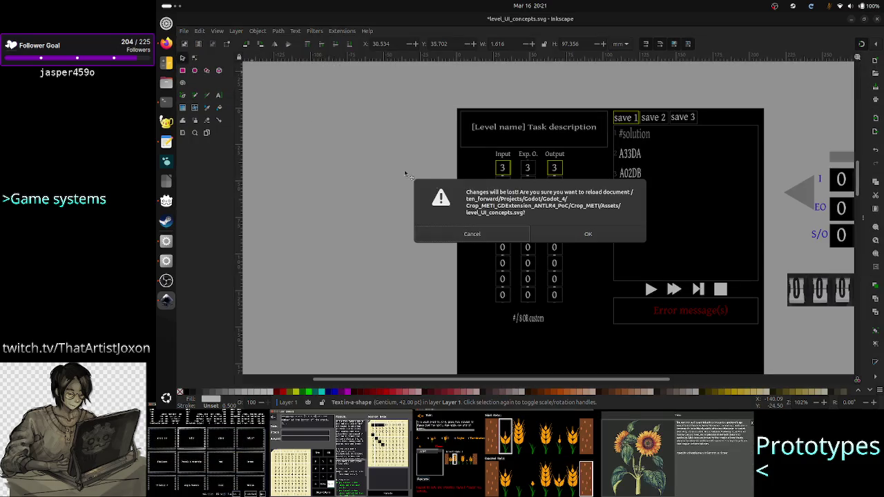
{"action": "left_click", "coordinate": [586, 235]}
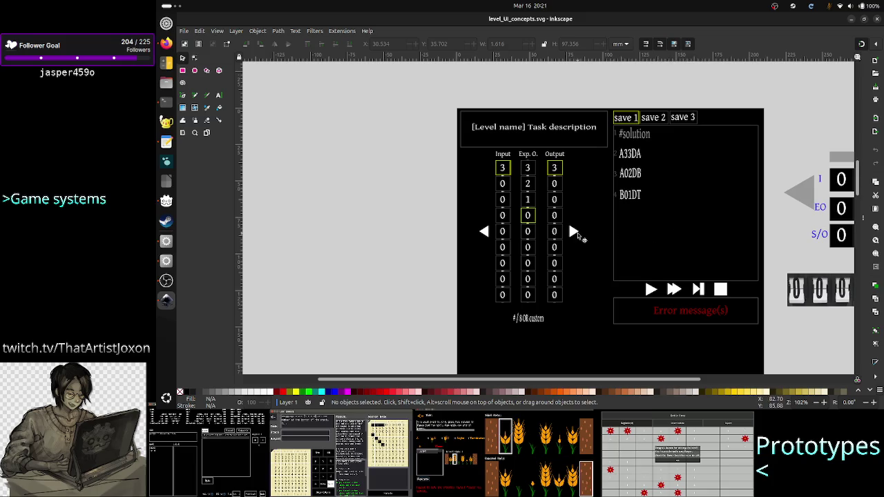
{"action": "left_click", "coordinate": [554, 218]}
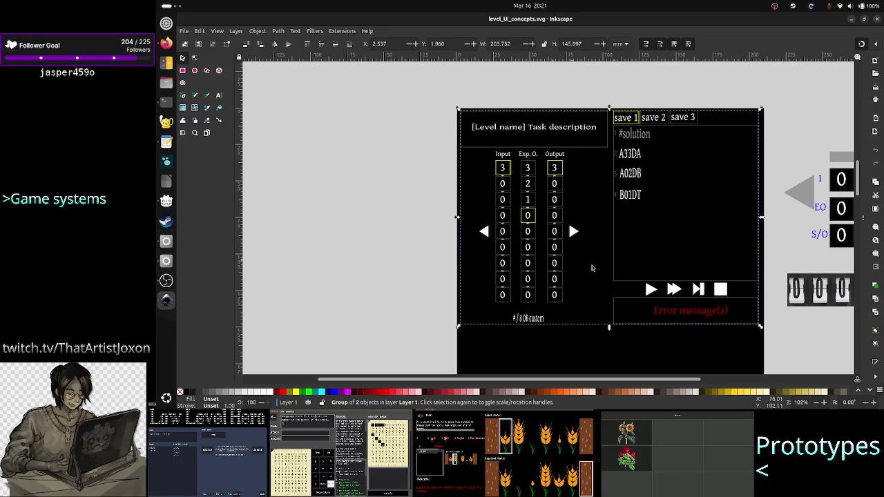
{"action": "left_click", "coordinate": [427, 224]}
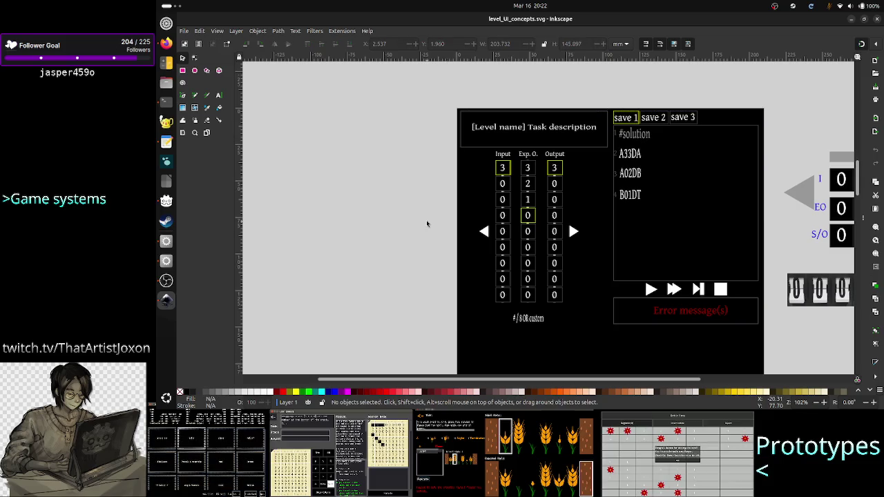
{"action": "left_click", "coordinate": [851, 20]}
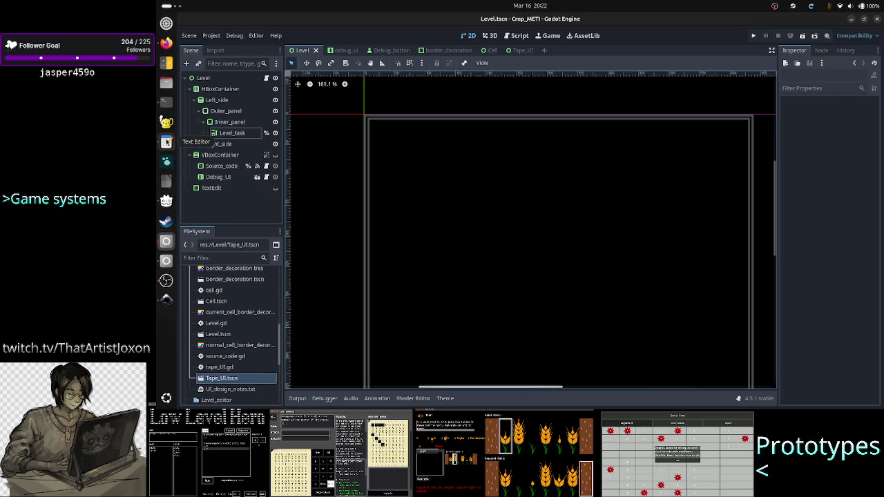
{"action": "left_click", "coordinate": [165, 300]}
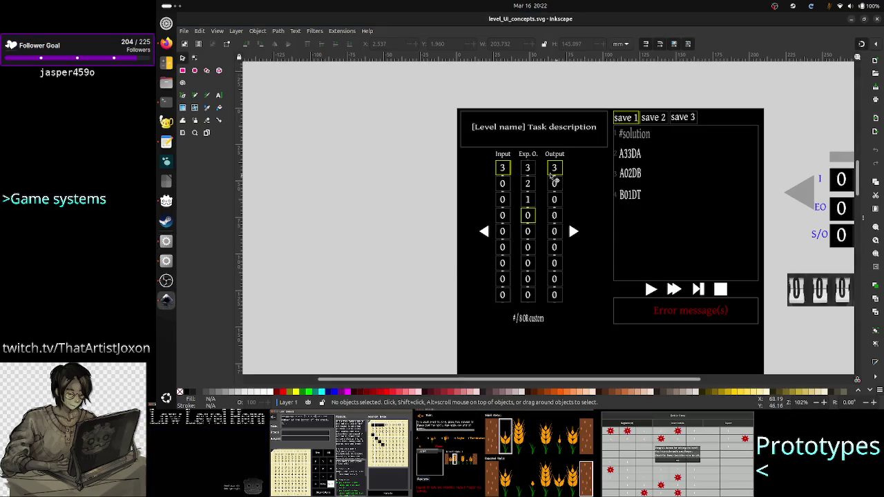
{"action": "mouse_move", "coordinate": [446, 154]}
{"action": "left_mouse_down"}
{"action": "mouse_move", "coordinate": [503, 182]}
{"action": "mouse_move", "coordinate": [576, 200]}
{"action": "mouse_move", "coordinate": [578, 271]}
{"action": "mouse_move", "coordinate": [594, 329]}
{"action": "left_mouse_up"}
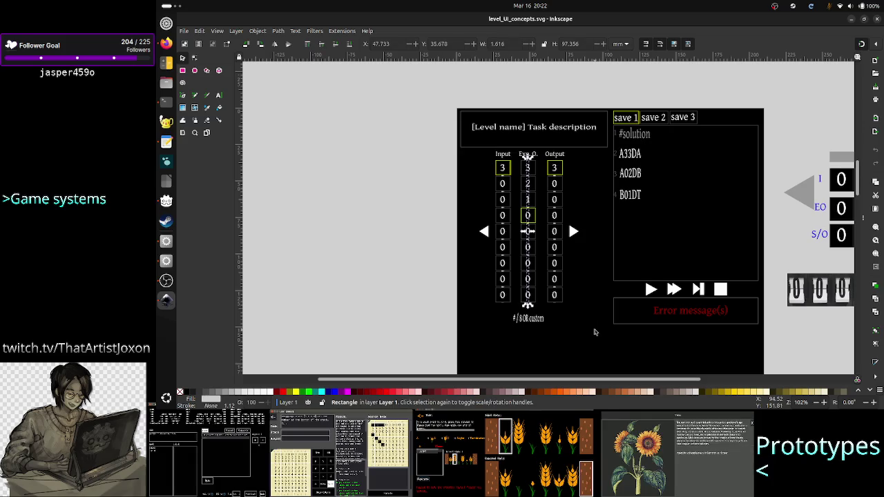
{"action": "left_click", "coordinate": [407, 323]}
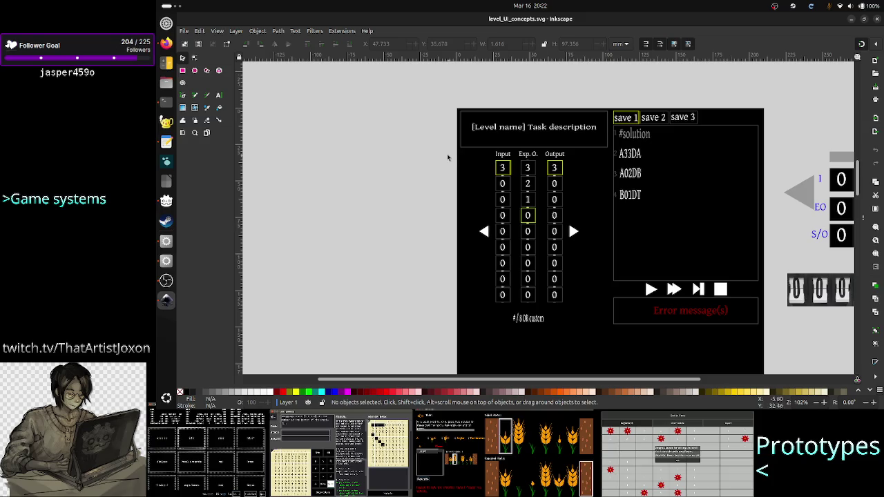
Select the mockup's tape-area objects, save level_UI_concepts.svg, and minimise Inkscape
{"action": "mouse_move", "coordinate": [445, 147]}
{"action": "left_mouse_down"}
{"action": "mouse_move", "coordinate": [551, 193]}
{"action": "mouse_move", "coordinate": [594, 234]}
{"action": "mouse_move", "coordinate": [580, 279]}
{"action": "mouse_move", "coordinate": [579, 339]}
{"action": "mouse_move", "coordinate": [587, 330]}
{"action": "mouse_move", "coordinate": [578, 330]}
{"action": "mouse_move", "coordinate": [594, 331]}
{"action": "left_mouse_up"}
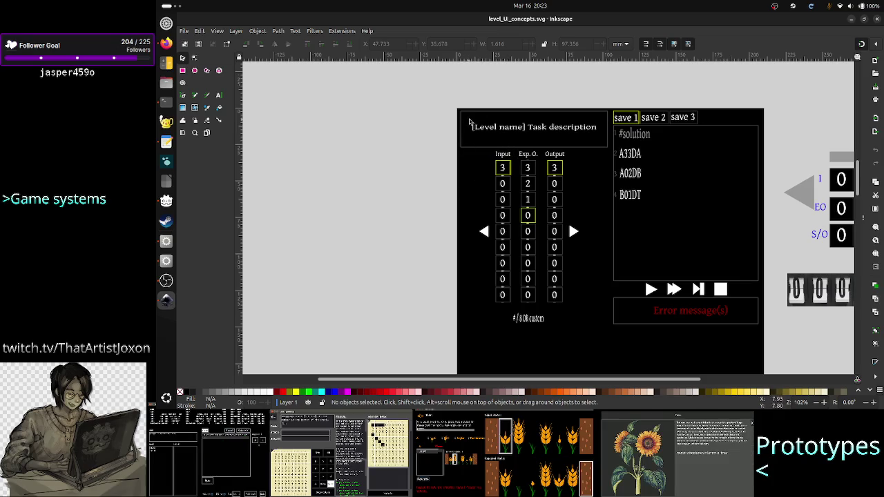
{"action": "key", "text": "ctrl+s"}
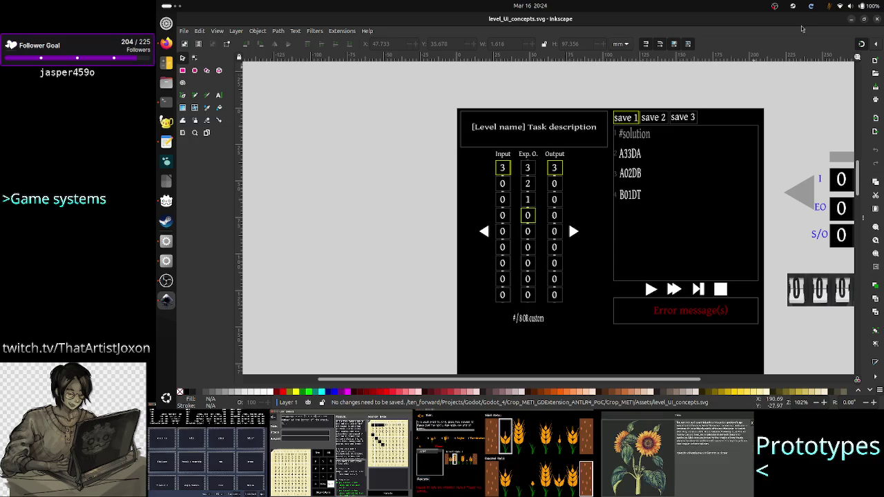
{"action": "left_click", "coordinate": [852, 20]}
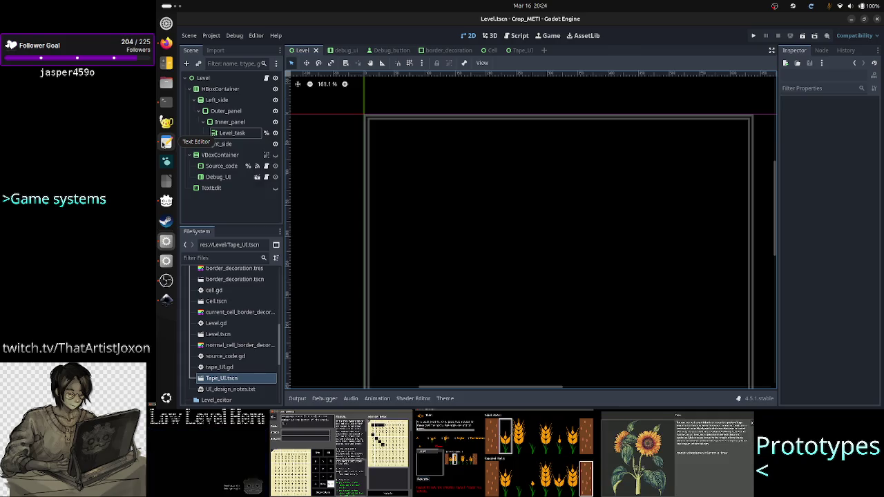
Bring up the UI notes and Discord, enlarge the week 12 streaming schedule, then check Twitch
{"action": "left_click", "coordinate": [165, 143]}
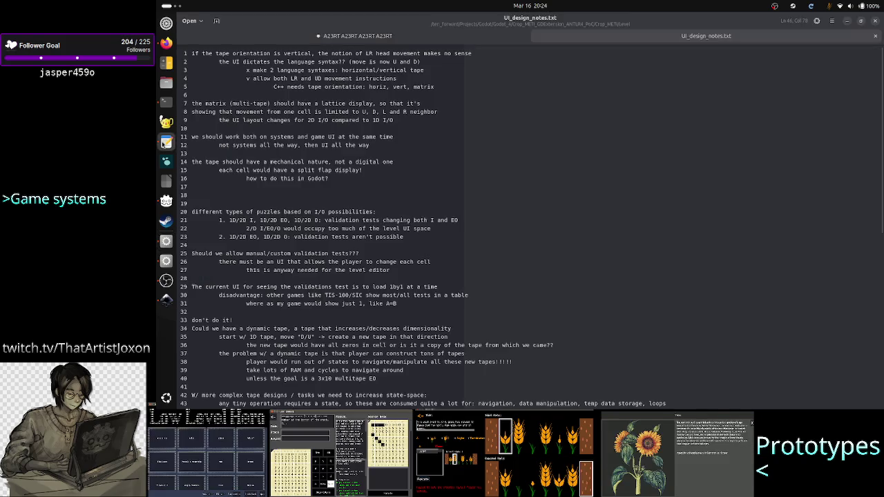
{"action": "left_click", "coordinate": [165, 49]}
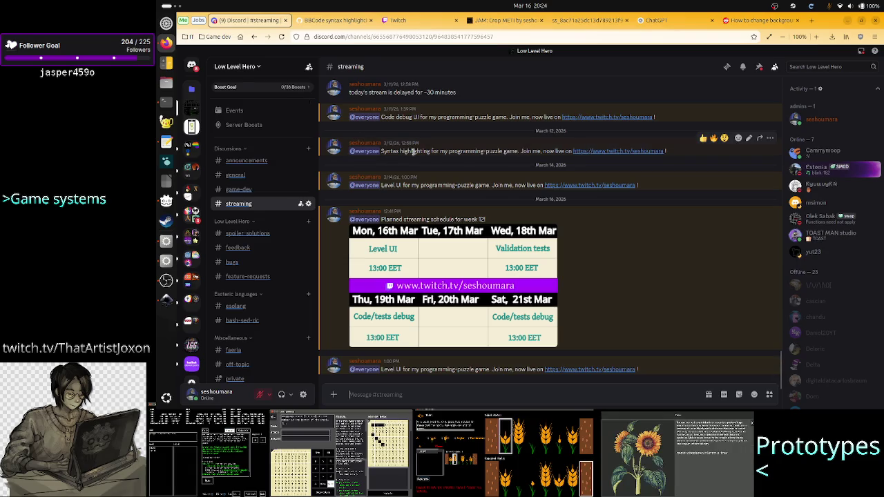
{"action": "left_click", "coordinate": [433, 264]}
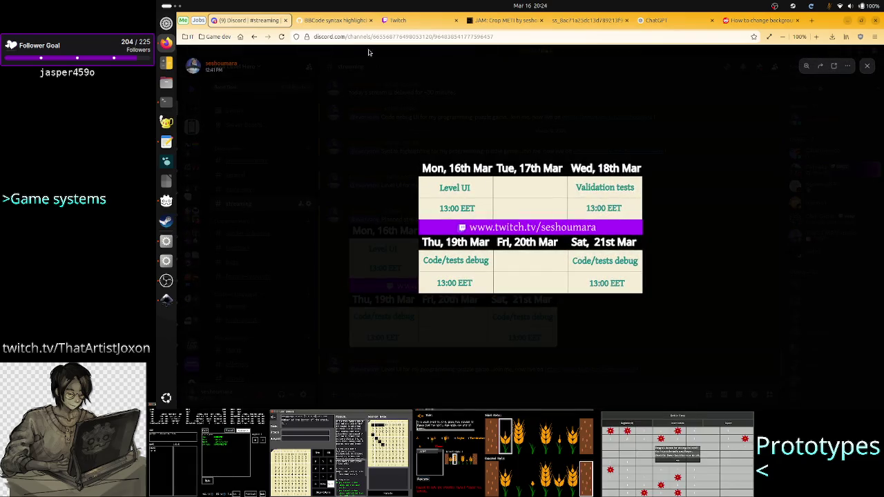
{"action": "left_click", "coordinate": [414, 20]}
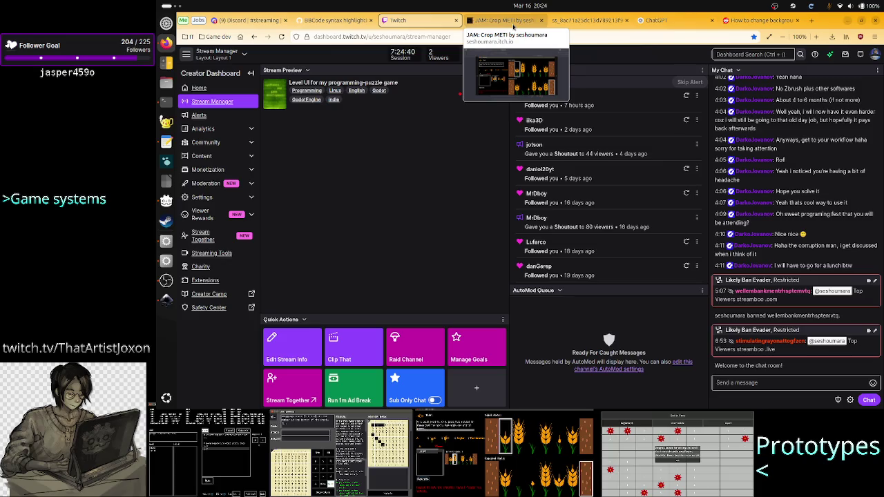
{"action": "left_click", "coordinate": [597, 21]}
Close the Reddit and ChatGPT tabs and open Twitch's Faeria category from a new tab
{"action": "left_click", "coordinate": [760, 20]}
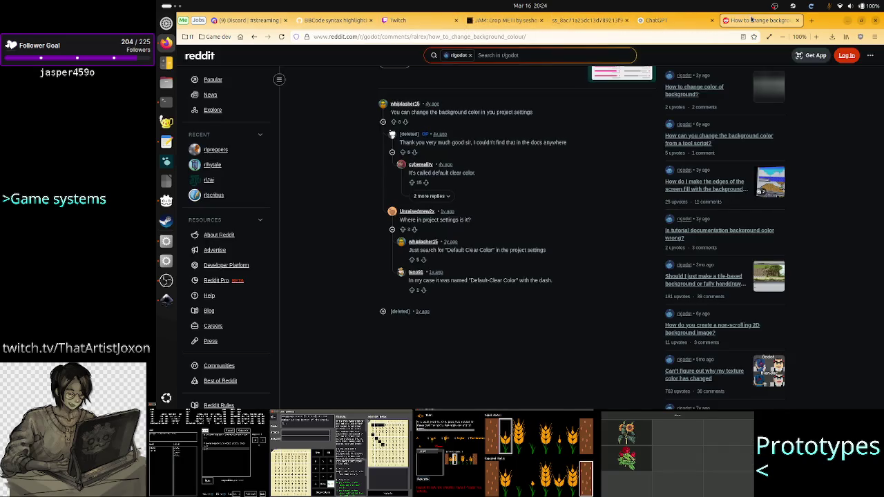
{"action": "left_click", "coordinate": [798, 21]}
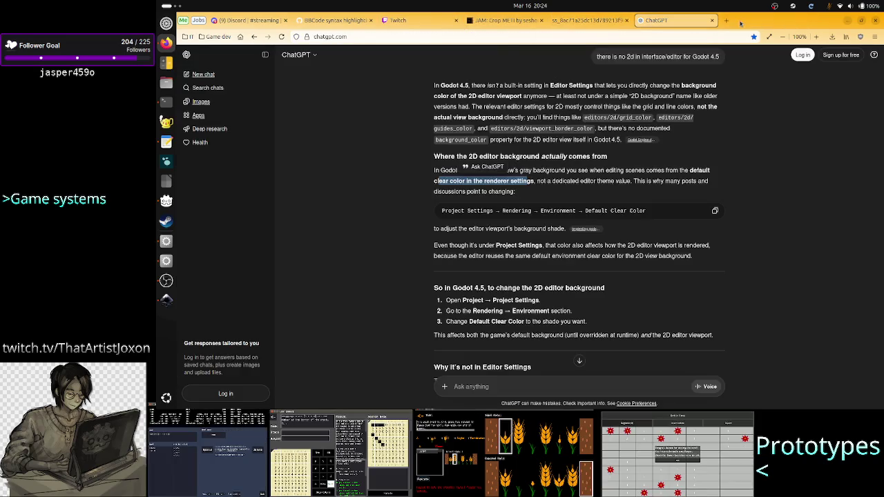
{"action": "left_click", "coordinate": [711, 21]}
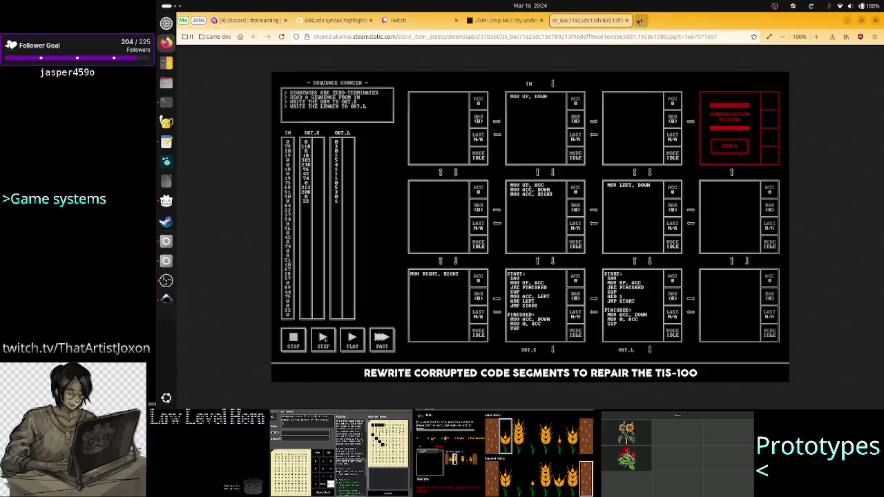
{"action": "left_click", "coordinate": [641, 20]}
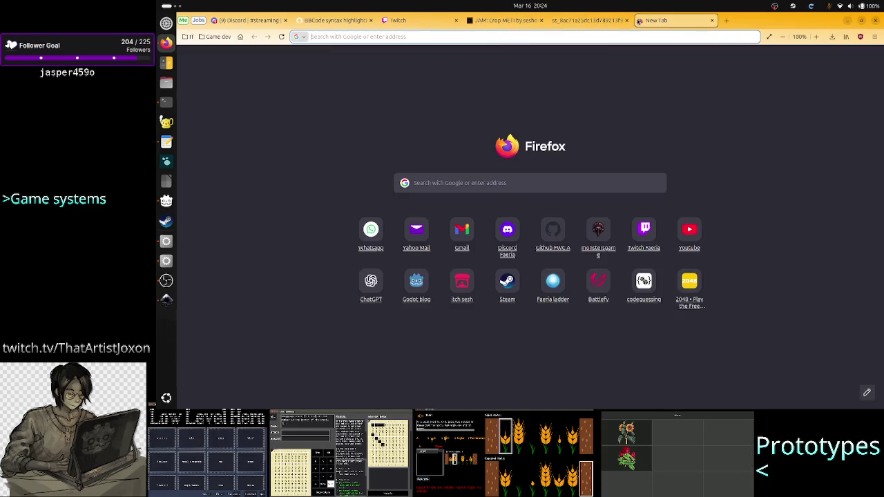
{"action": "left_click", "coordinate": [650, 237]}
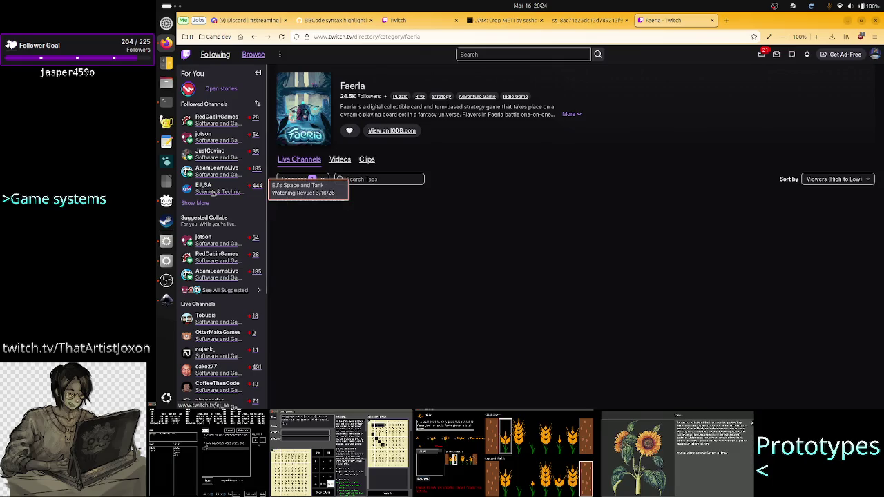
{"action": "mouse_move", "coordinate": [217, 170]}
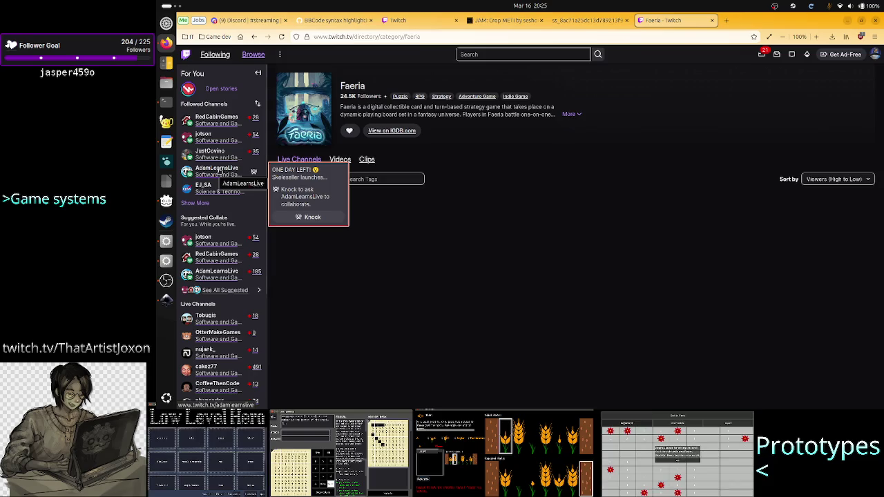
{"action": "mouse_move", "coordinate": [215, 133]}
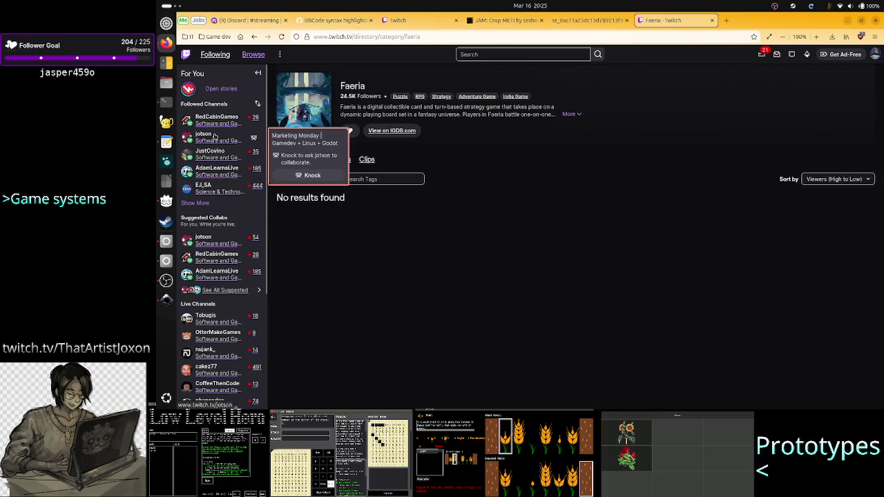
{"action": "mouse_move", "coordinate": [254, 196]}
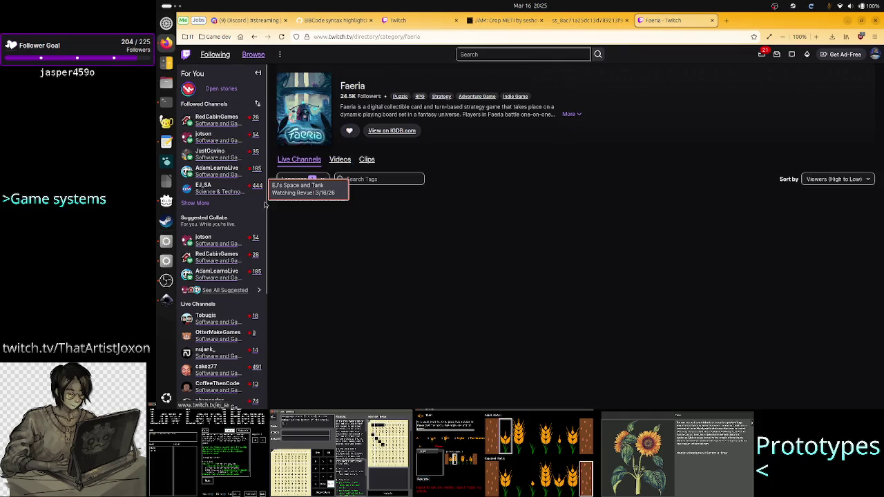
{"action": "mouse_move", "coordinate": [242, 127]}
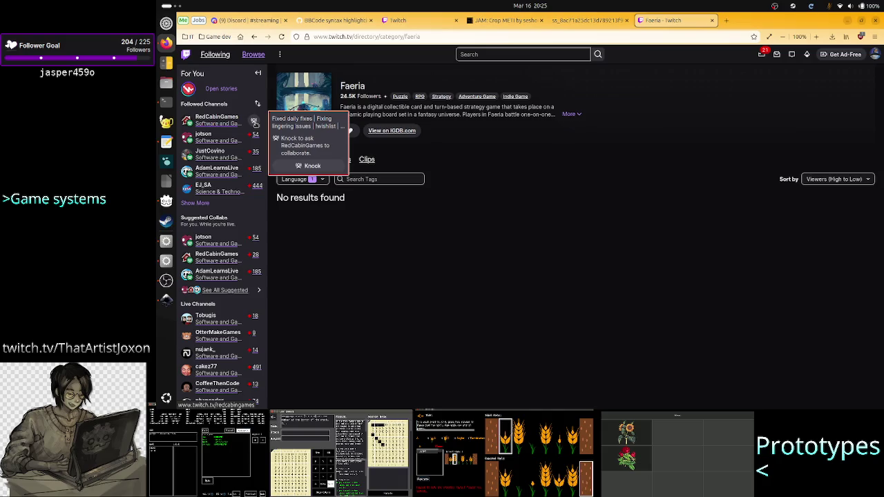
{"action": "mouse_move", "coordinate": [255, 172]}
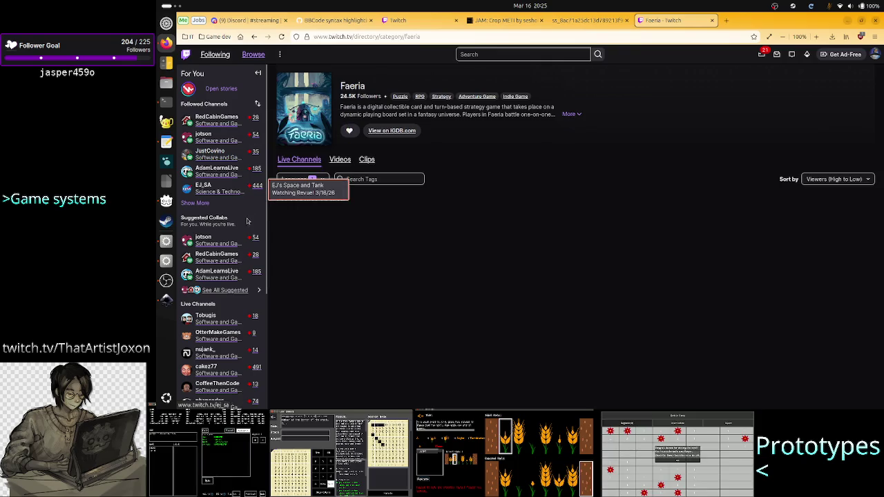
{"action": "mouse_move", "coordinate": [257, 241]}
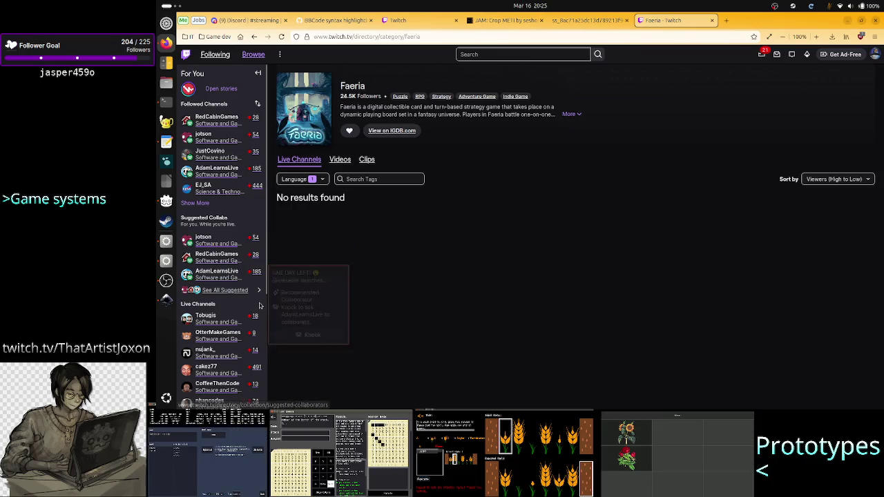
{"action": "mouse_move", "coordinate": [256, 321]}
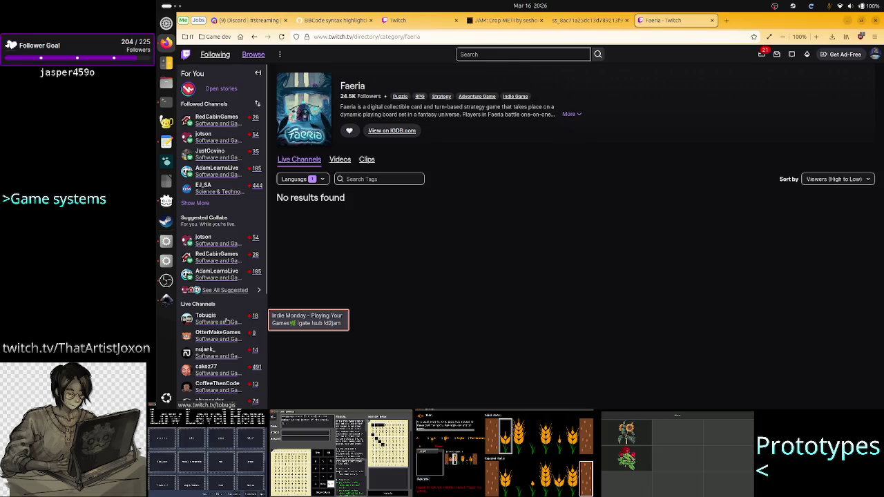
{"action": "mouse_move", "coordinate": [216, 328]}
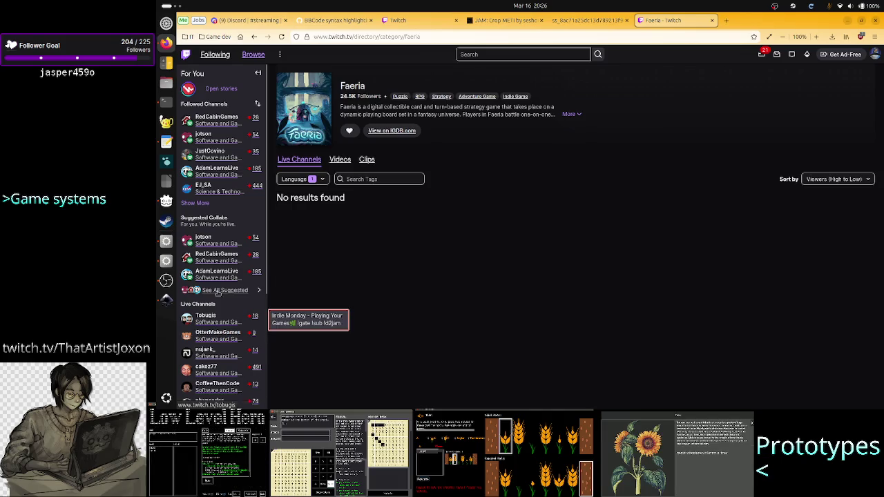